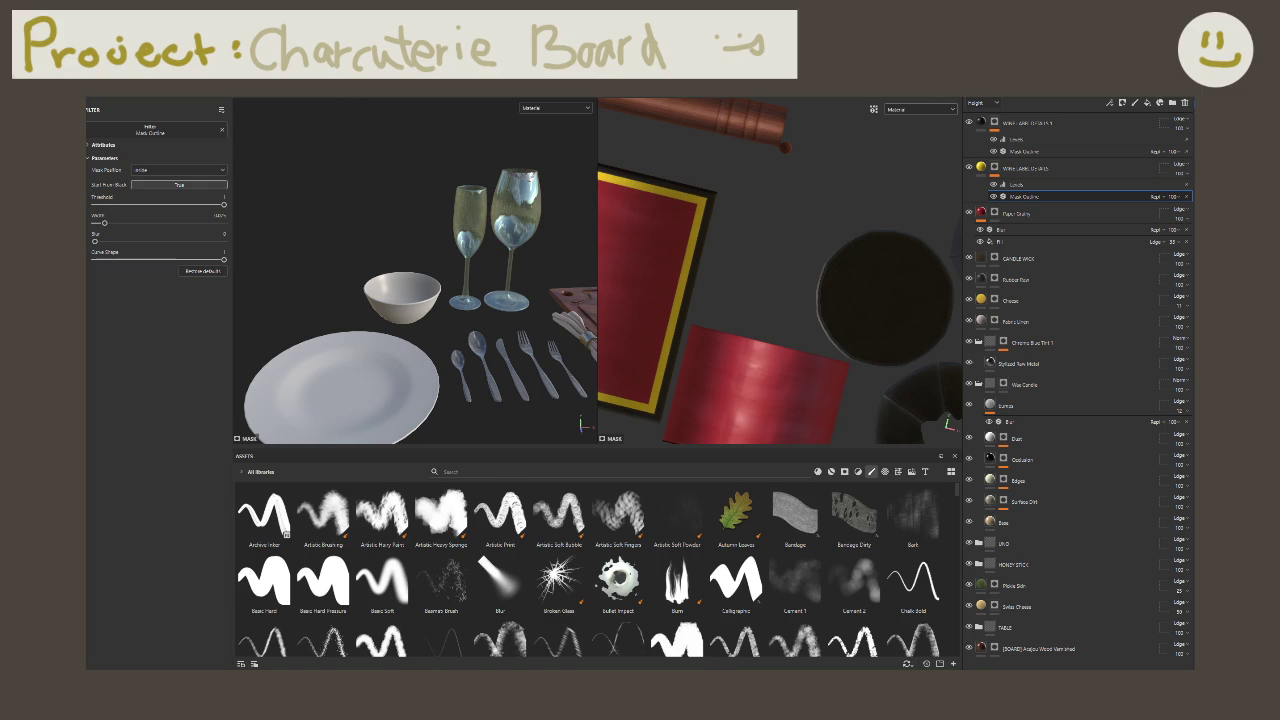
Step: Pan the 3D viewport to bring the cutting board, napkin and onions into view
{"action": "middle_click_drag", "start_coordinate": [438, 380], "coordinate": [405, 352]}
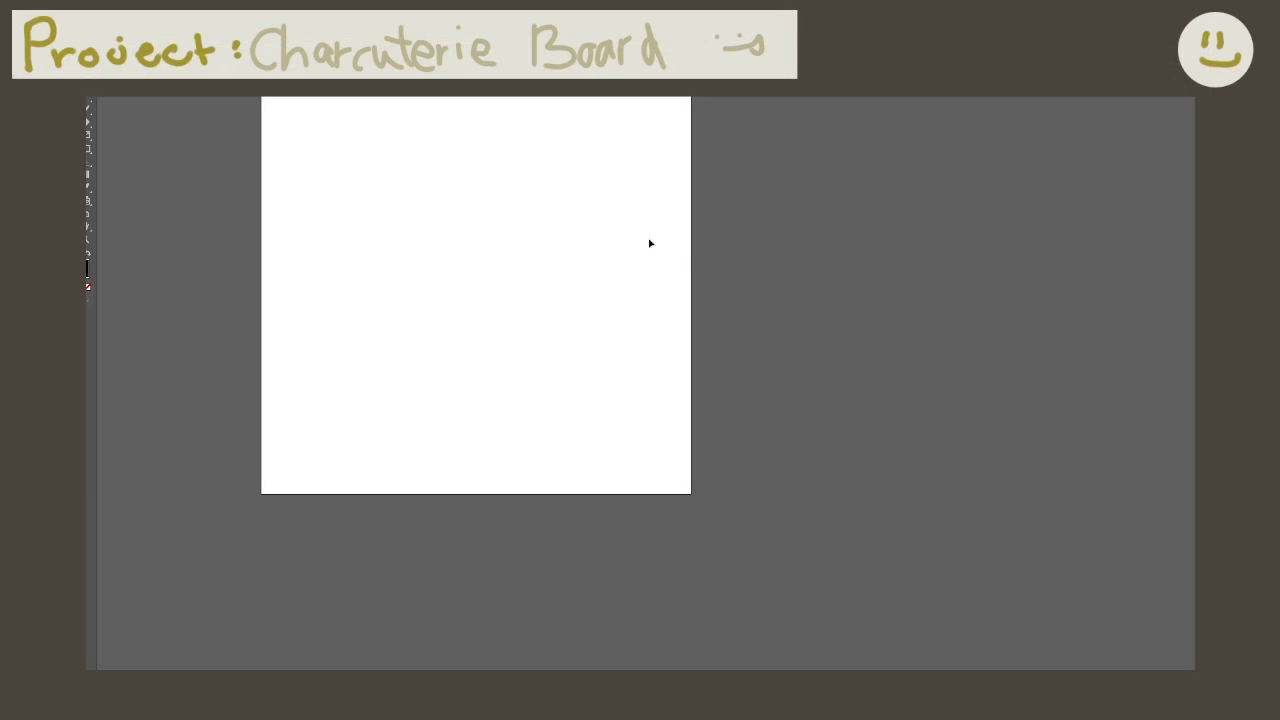
Step: Place the black floral image on Artboard 1, roughly sizing and positioning it
{"action": "mouse_move", "coordinate": [534, 240]}
{"action": "left_mouse_down"}
{"action": "mouse_move", "coordinate": [620, 314]}
{"action": "mouse_move", "coordinate": [588, 298]}
{"action": "left_mouse_up"}
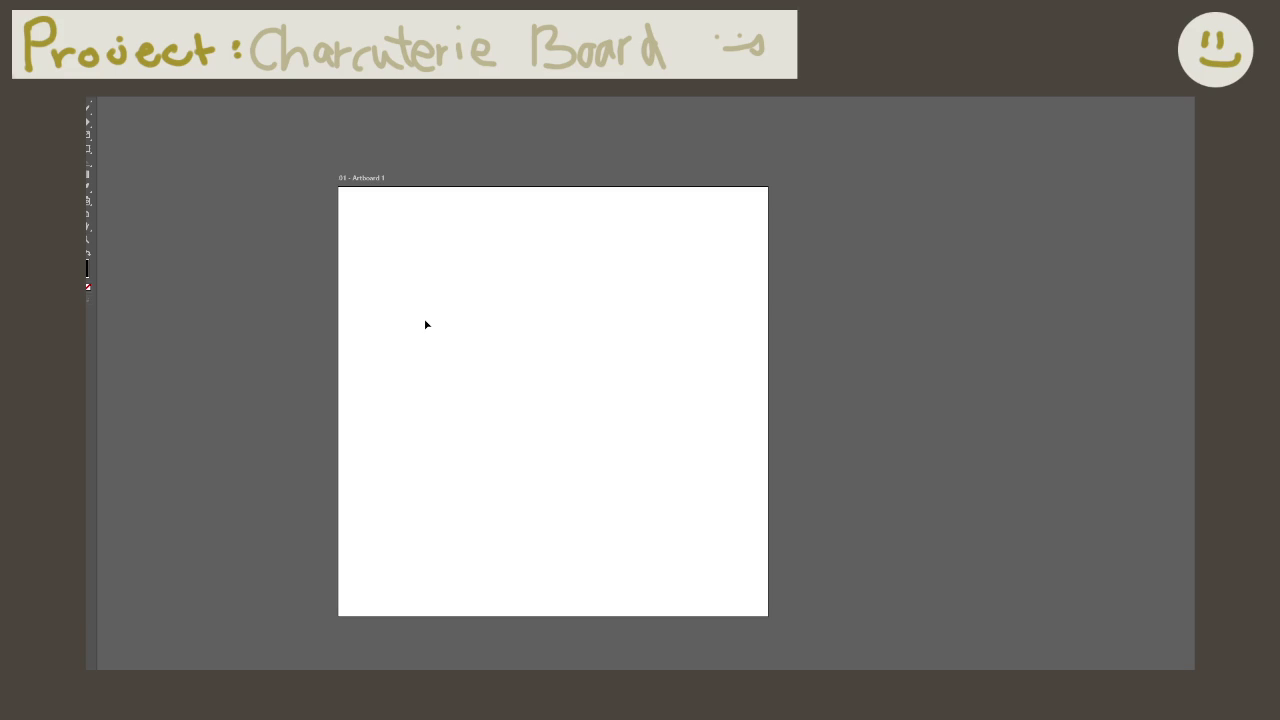
{"action": "left_click", "coordinate": [556, 381]}
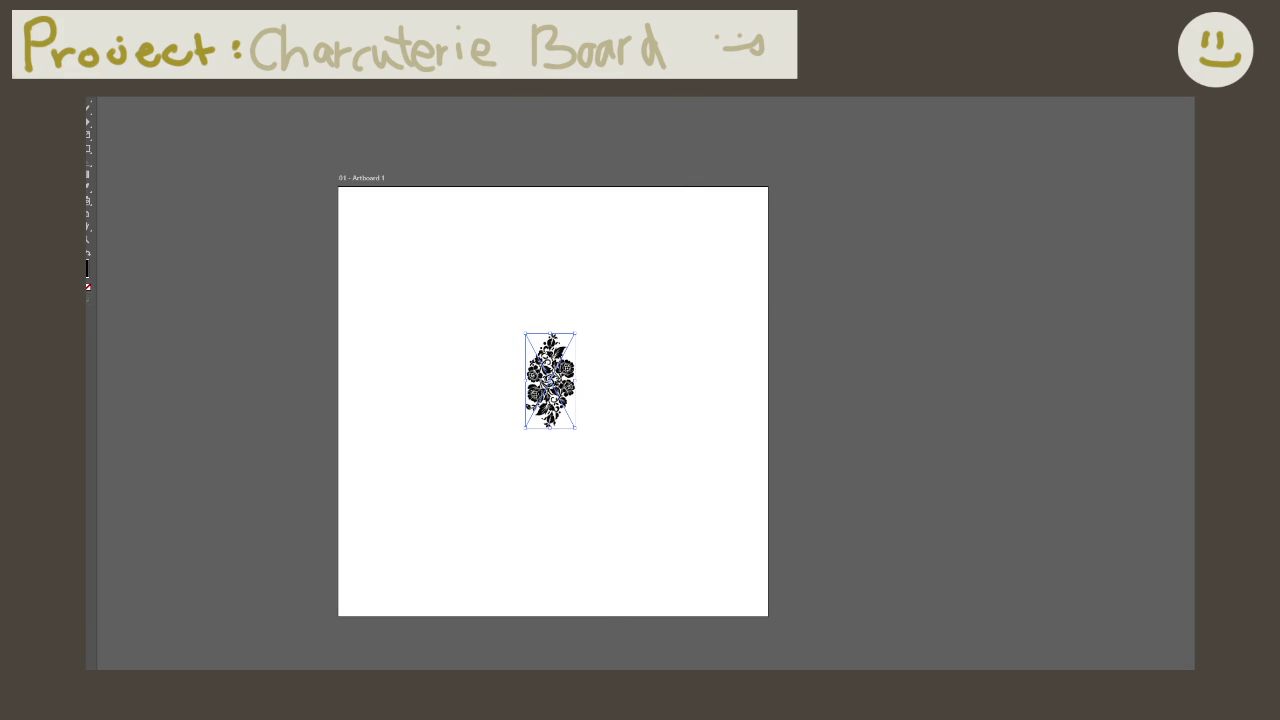
{"action": "mouse_move", "coordinate": [575, 428]}
{"action": "left_mouse_down"}
{"action": "mouse_move", "coordinate": [586, 489]}
{"action": "mouse_move", "coordinate": [728, 571]}
{"action": "mouse_move", "coordinate": [760, 669]}
{"action": "left_mouse_up"}
{"action": "mouse_move", "coordinate": [724, 552]}
{"action": "left_mouse_down"}
{"action": "mouse_move", "coordinate": [654, 371]}
{"action": "mouse_move", "coordinate": [618, 338]}
{"action": "left_mouse_up"}
{"action": "scroll", "coordinate": [618, 338], "scroll_direction": "up", "scroll_amount": 2}
{"action": "scroll", "coordinate": [618, 338], "scroll_direction": "left", "scroll_amount": 2}
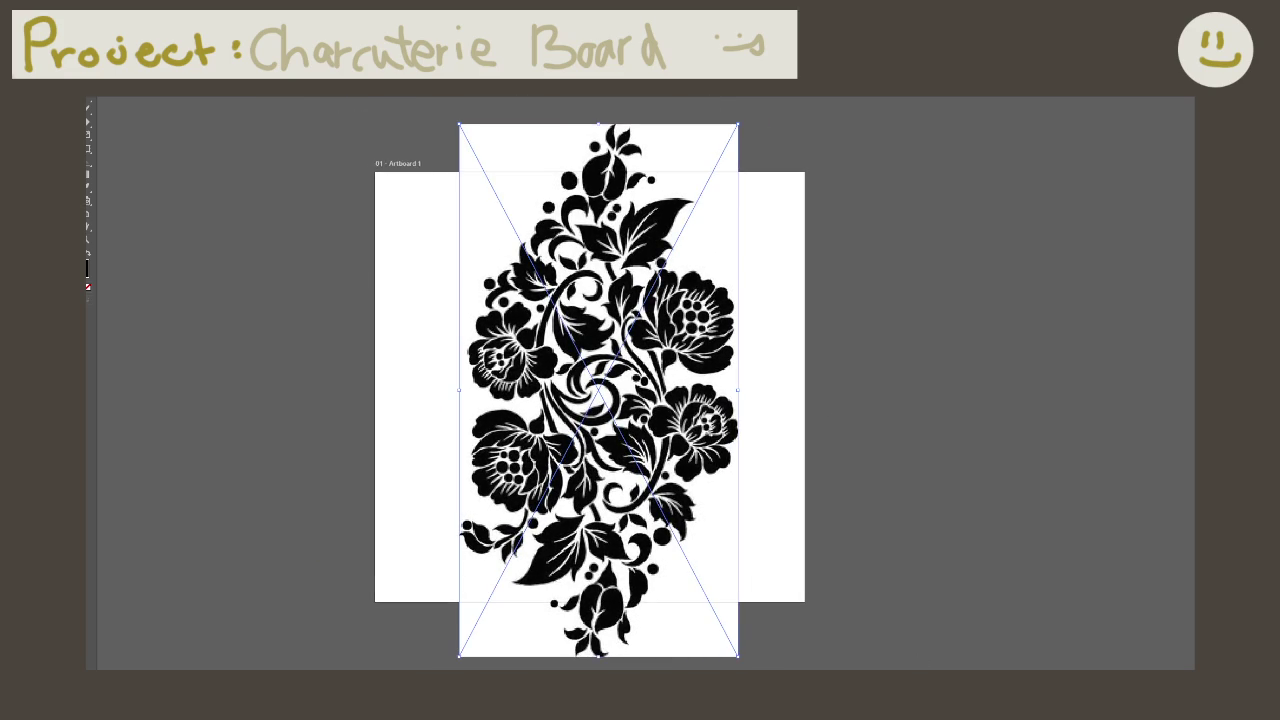
Step: Shrink the floral image to fit the artboard and nudge it into the centre
{"action": "left_click_drag", "start_coordinate": [740, 658], "coordinate": [698, 578]}
{"action": "left_click_drag", "start_coordinate": [620, 414], "coordinate": [628, 466]}
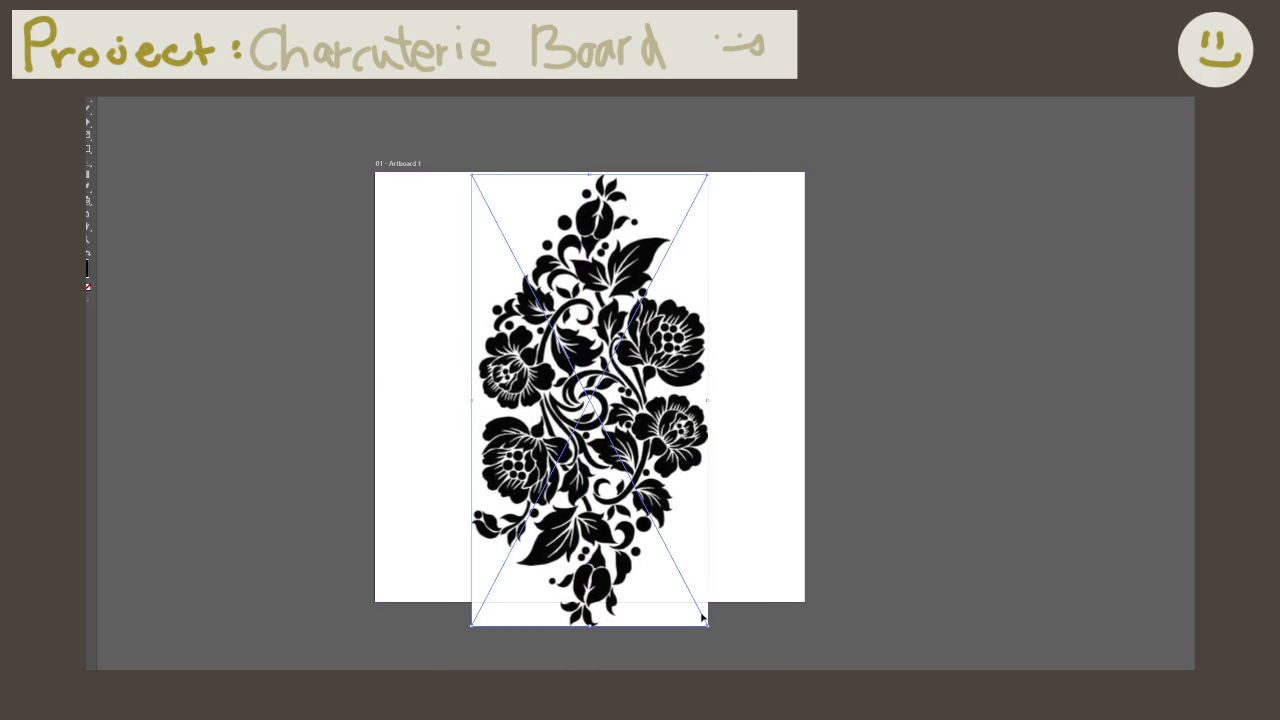
{"action": "left_click_drag", "start_coordinate": [705, 626], "coordinate": [700, 594]}
{"action": "left_click_drag", "start_coordinate": [651, 510], "coordinate": [656, 512]}
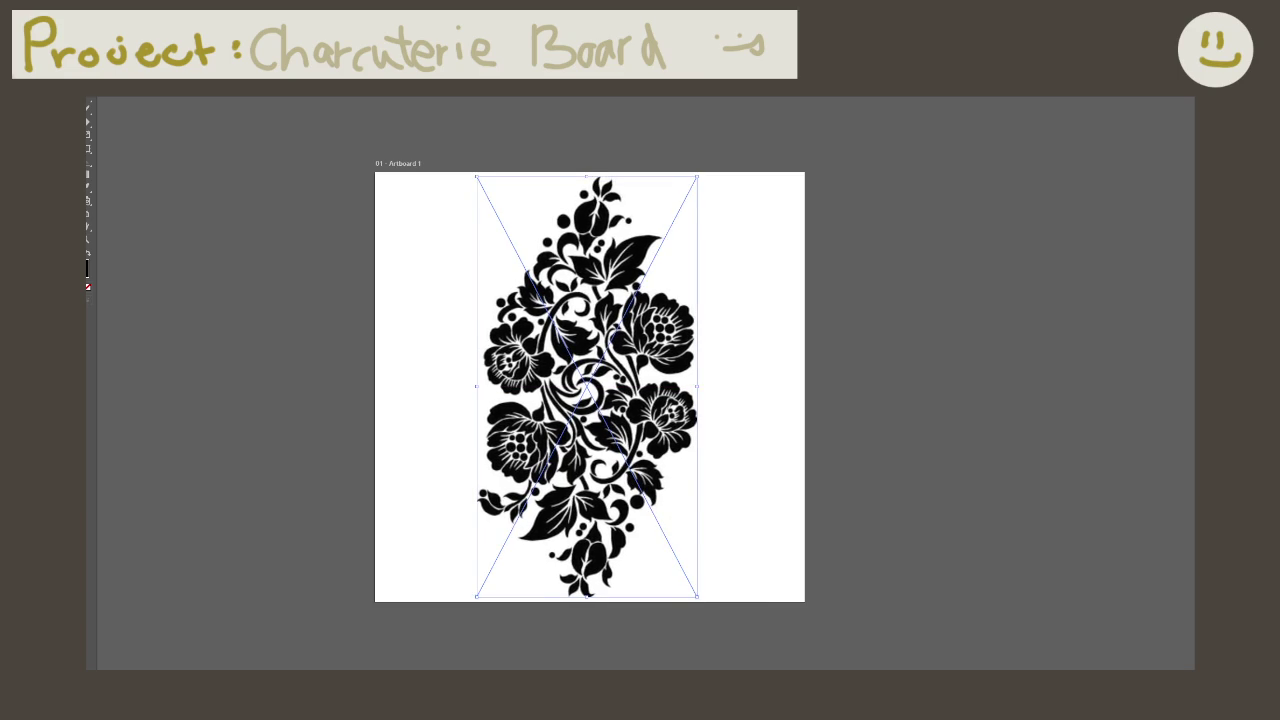
{"action": "key", "text": "Right"}
{"action": "key", "text": "Right"}
{"action": "key", "text": "Right"}
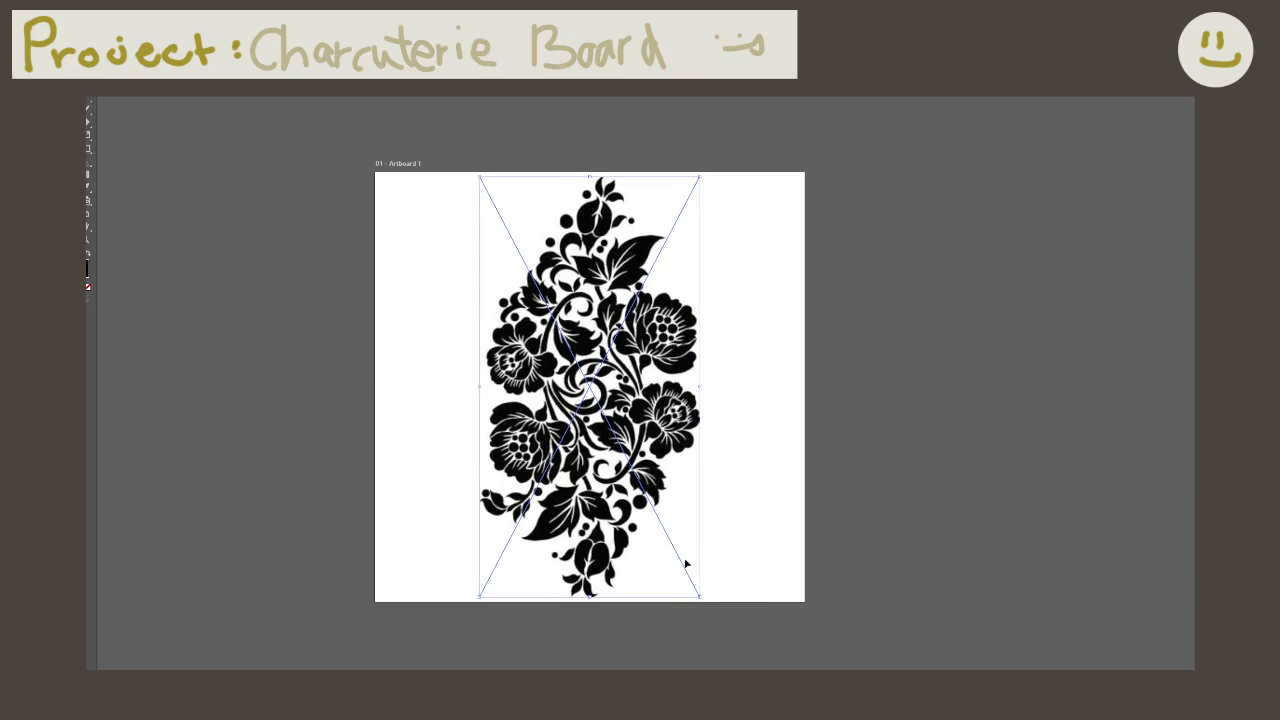
{"action": "left_click_drag", "start_coordinate": [699, 596], "coordinate": [698, 593]}
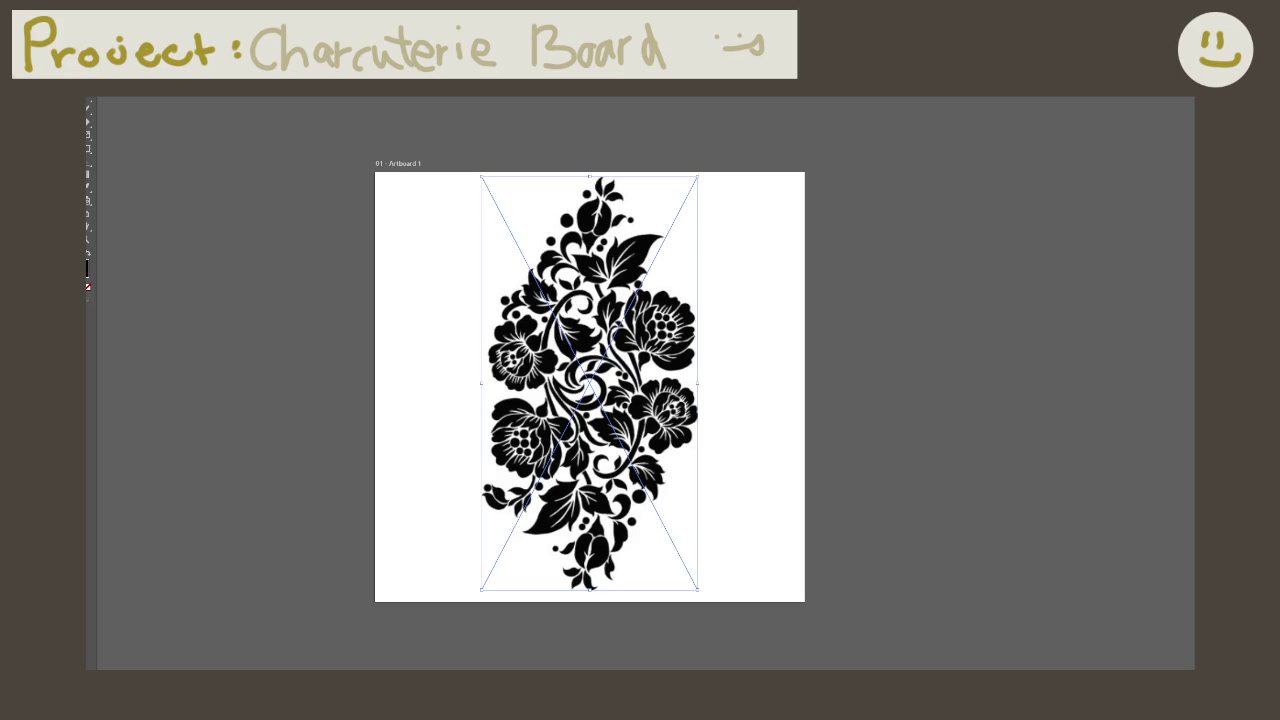
{"action": "key", "text": "Down"}
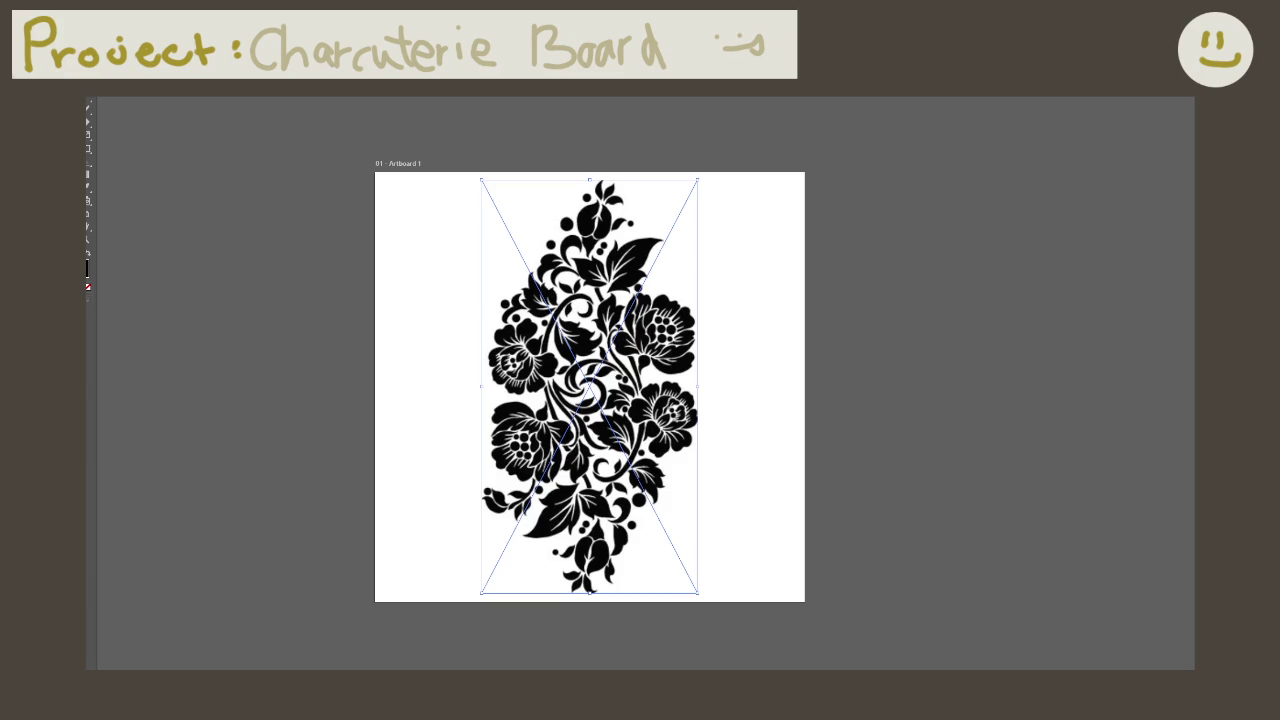
Step: Trace and expand the floral image into vector paths, checking its context menu
{"action": "left_click", "coordinate": [800, 460]}
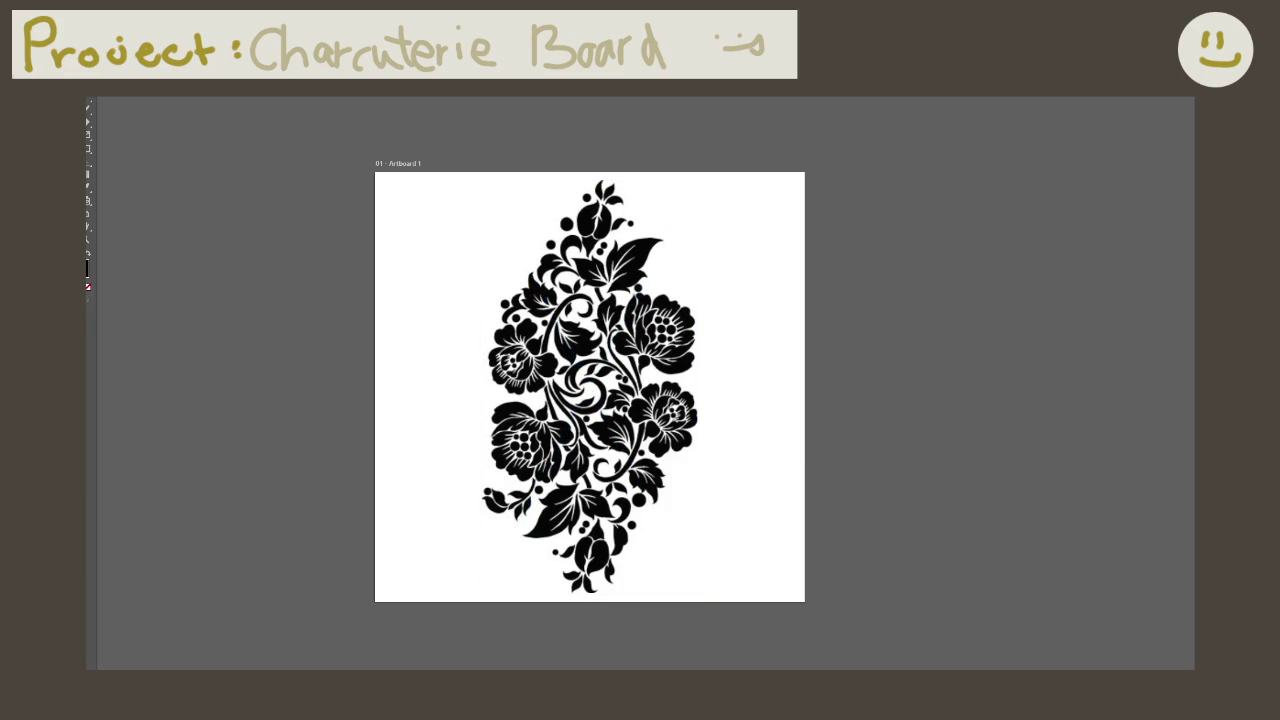
{"action": "left_click", "coordinate": [662, 432]}
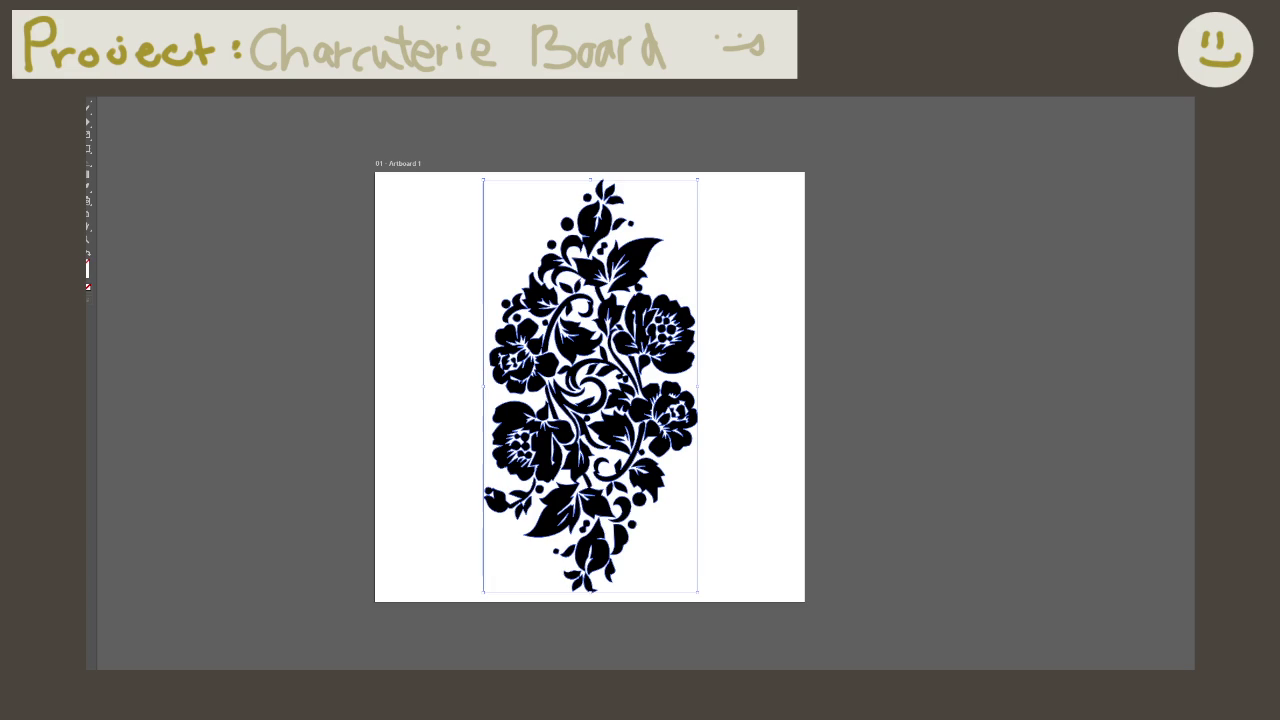
{"action": "right_click", "coordinate": [717, 431]}
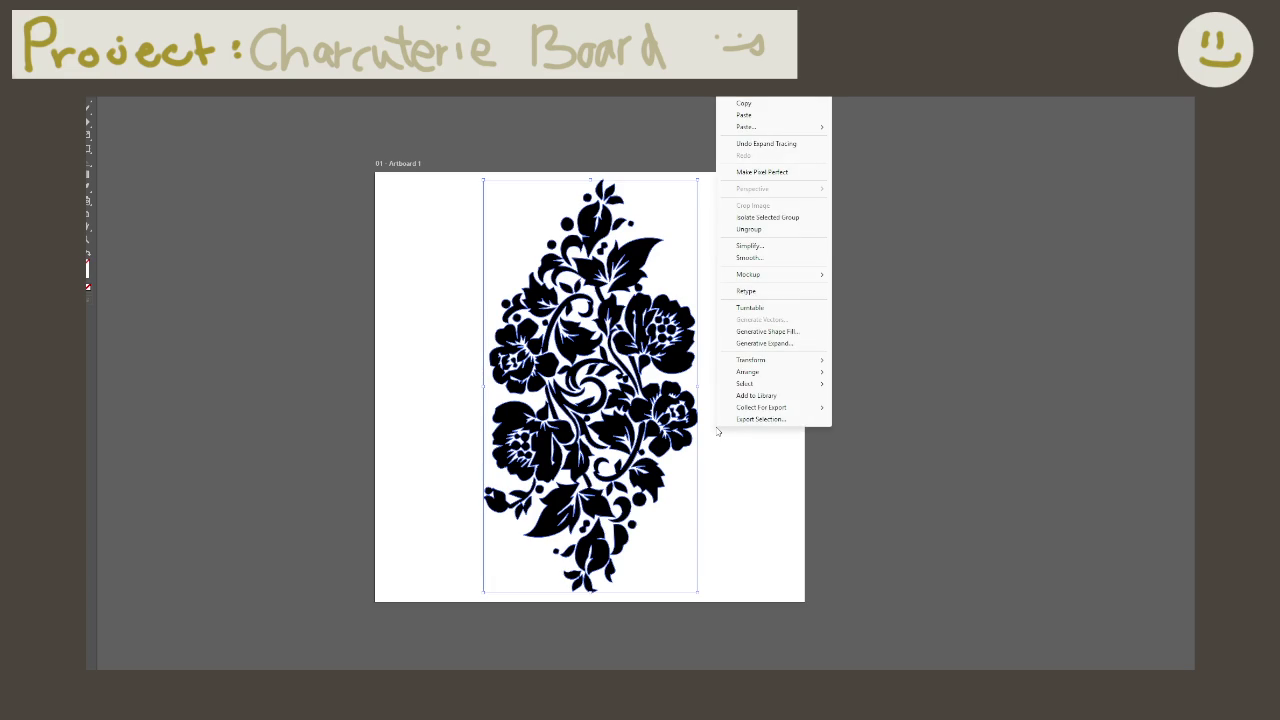
{"action": "left_click", "coordinate": [708, 500]}
{"action": "left_click", "coordinate": [657, 486]}
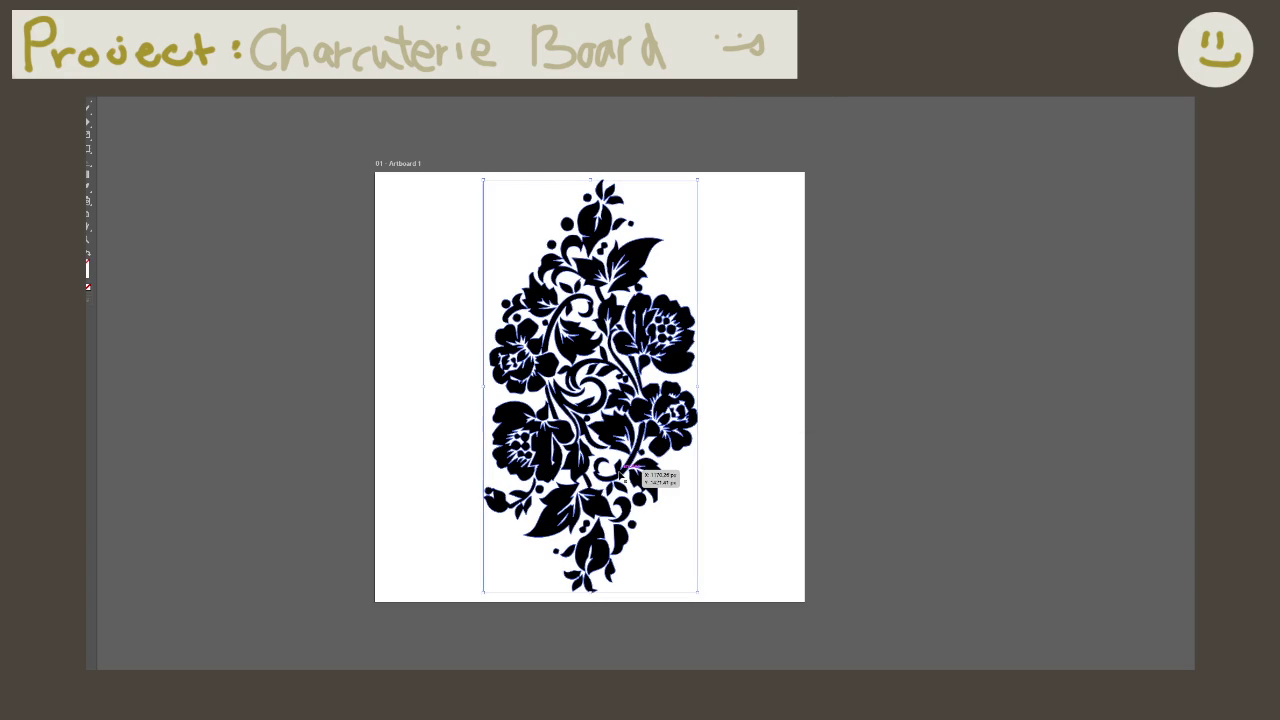
{"action": "left_click", "coordinate": [946, 536]}
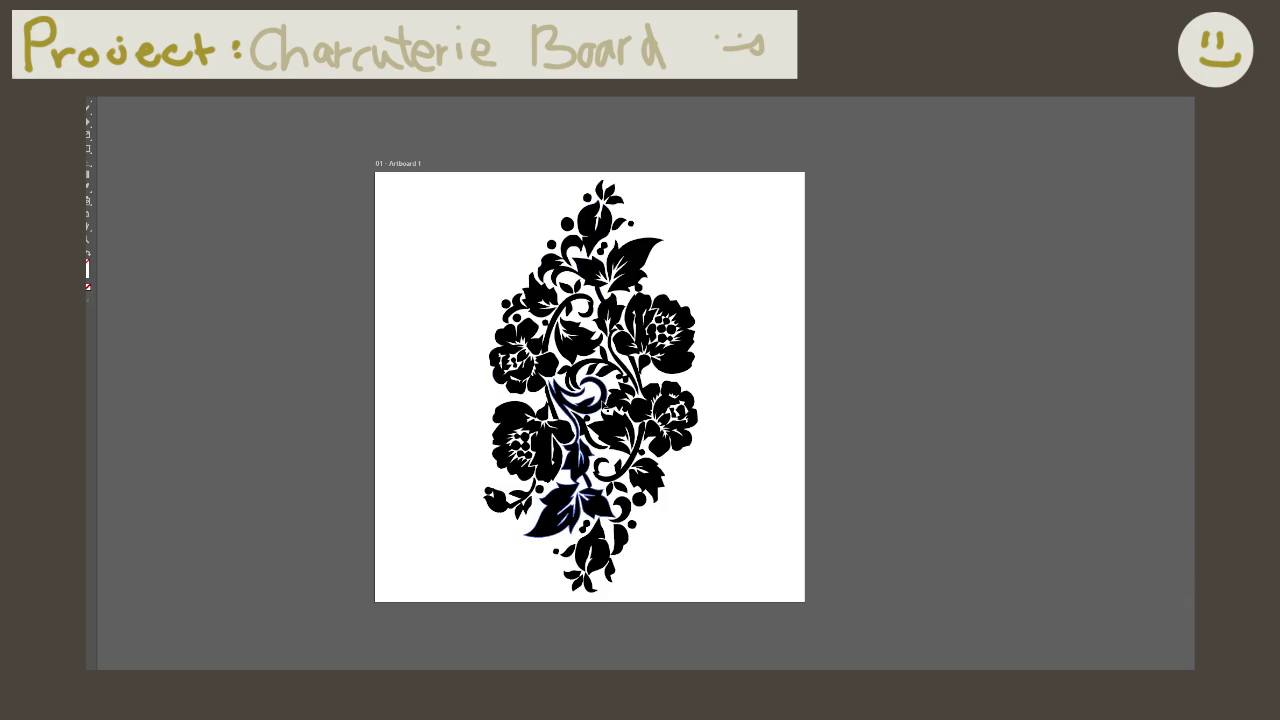
Step: Marquee-select the lower floral paths, test-move them right, then deselect
{"action": "left_click_drag", "start_coordinate": [845, 645], "coordinate": [530, 385]}
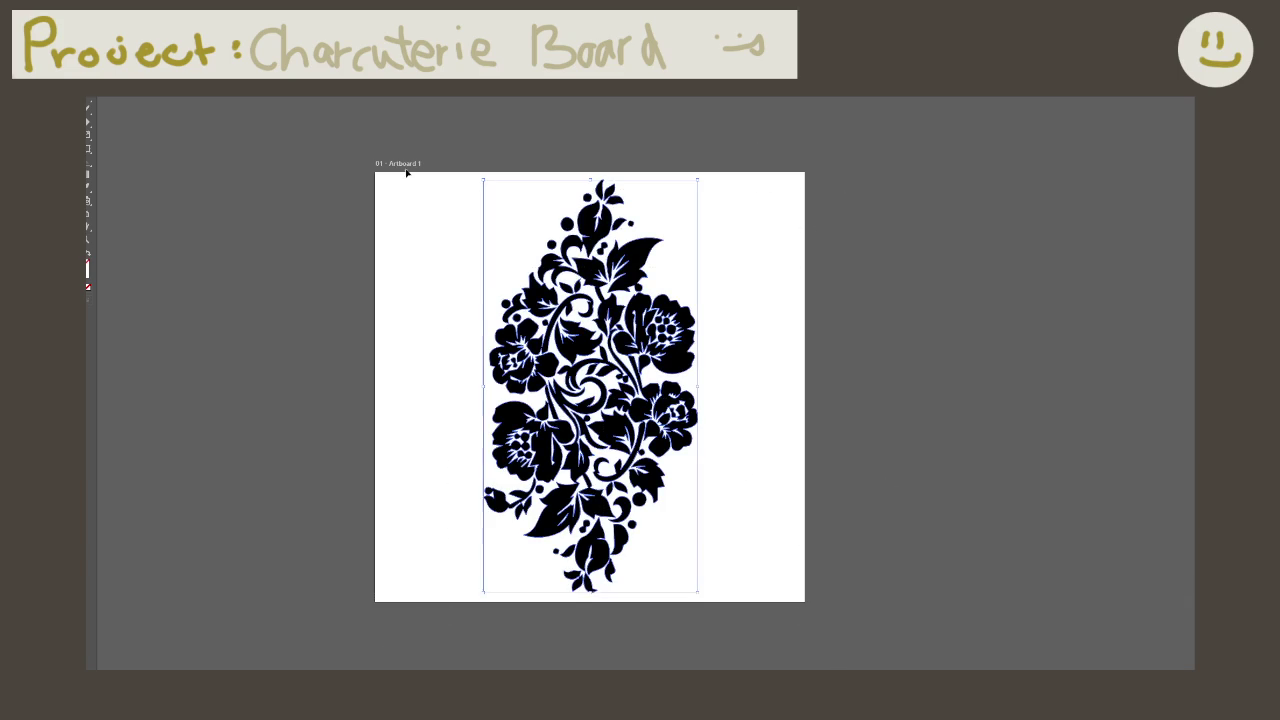
{"action": "mouse_move", "coordinate": [584, 346]}
{"action": "left_mouse_down"}
{"action": "mouse_move", "coordinate": [812, 354]}
{"action": "mouse_move", "coordinate": [694, 388]}
{"action": "left_mouse_up"}
{"action": "left_click", "coordinate": [792, 438]}
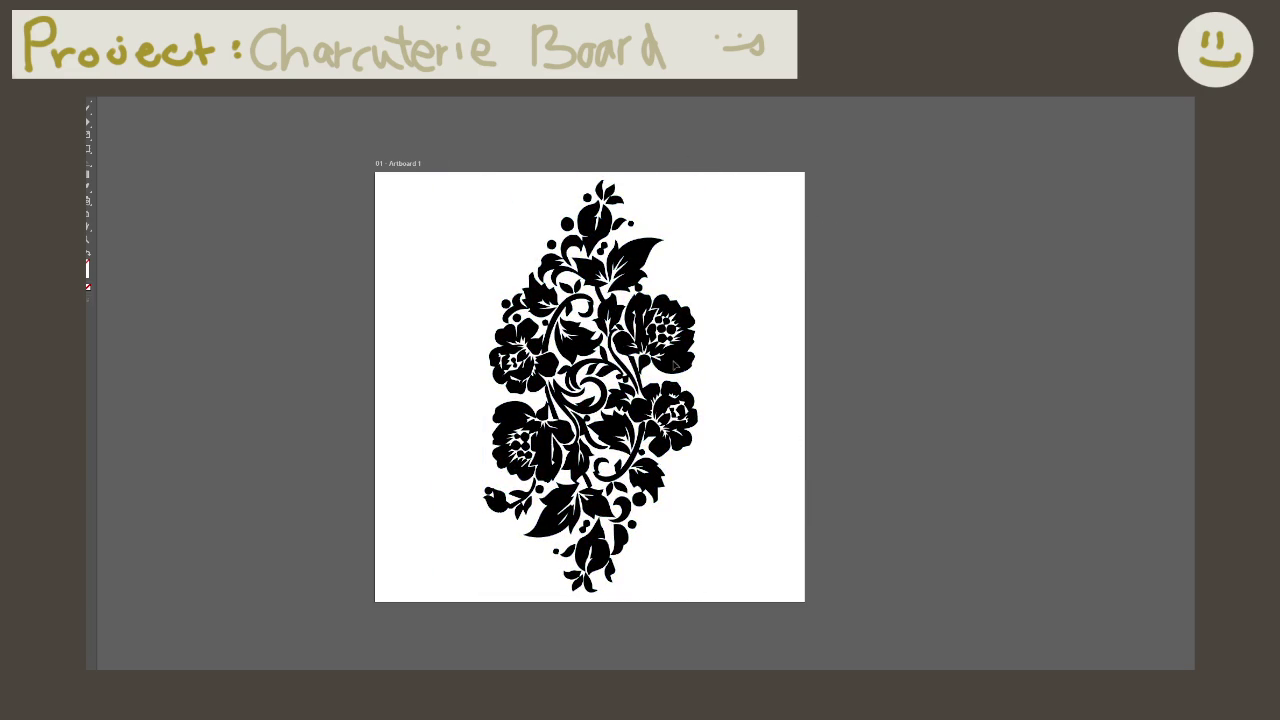
Step: Review the File menu's export options for the floral design, then close it without exporting
{"action": "key", "text": "alt+f"}
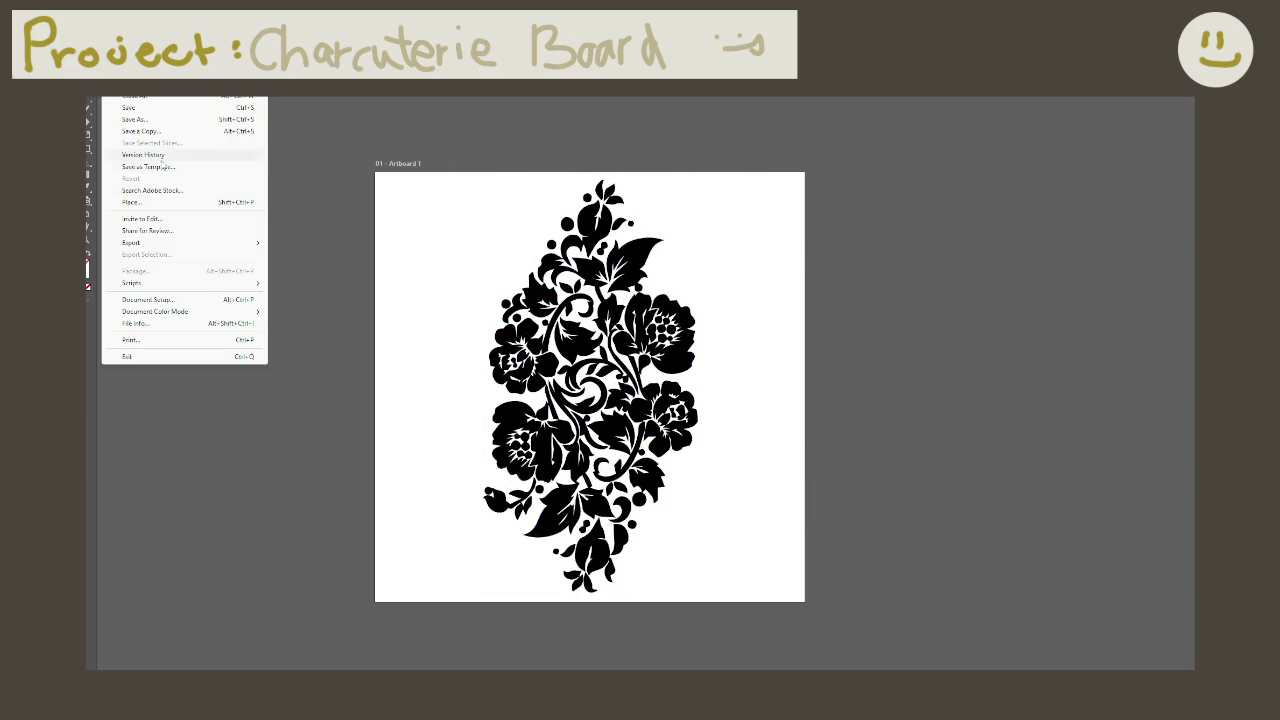
{"action": "left_click", "coordinate": [831, 229]}
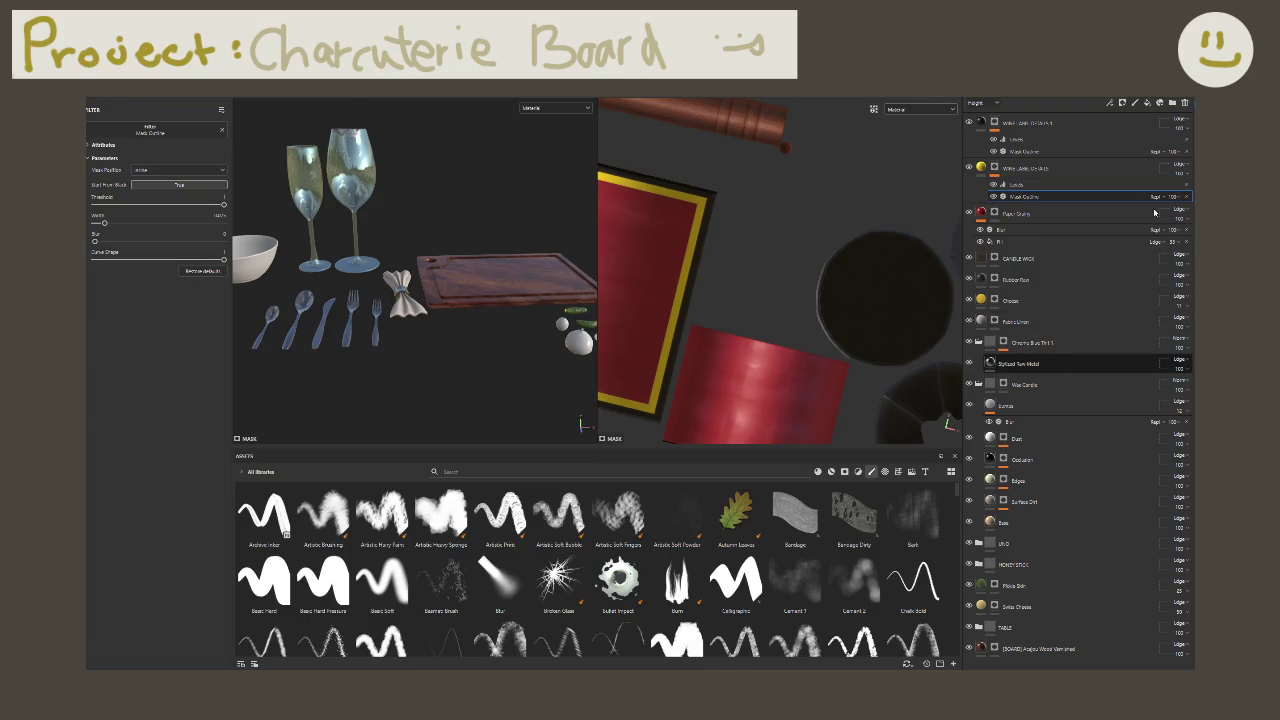
Step: Add a new fill layer at the top of the layer stack, named 'c'
{"action": "left_click", "coordinate": [1060, 364]}
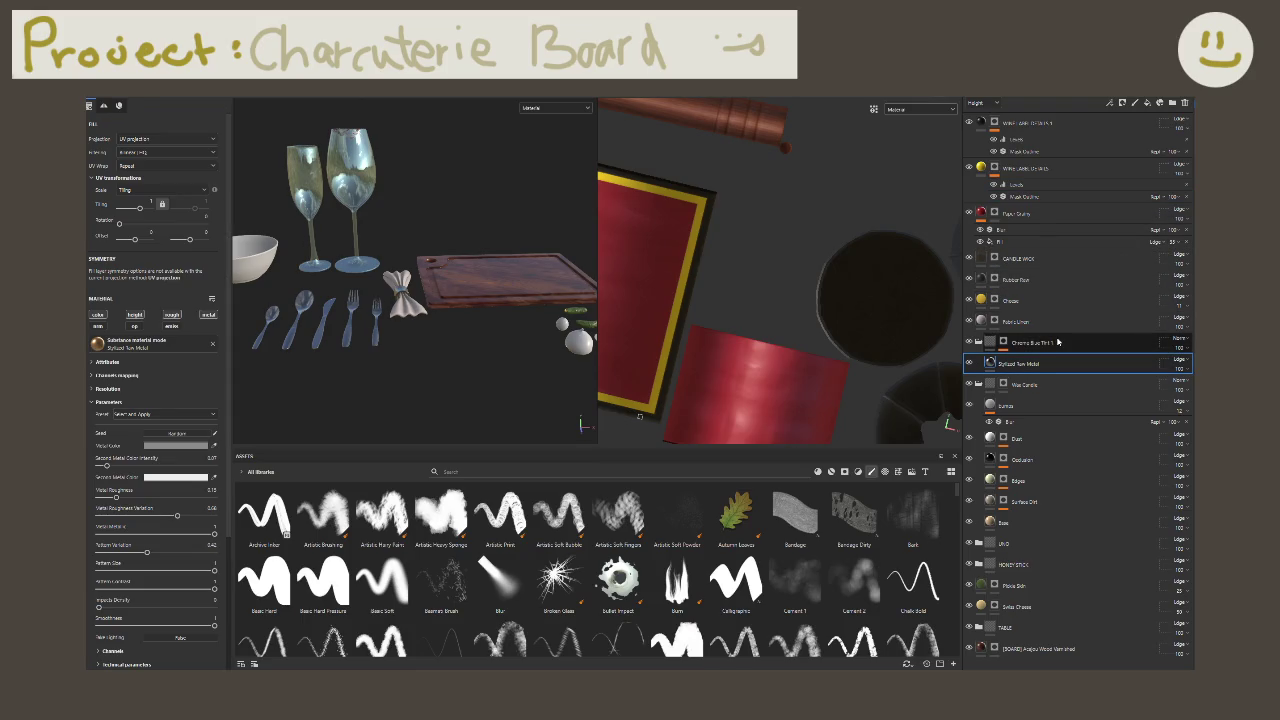
{"action": "left_click", "coordinate": [1058, 343]}
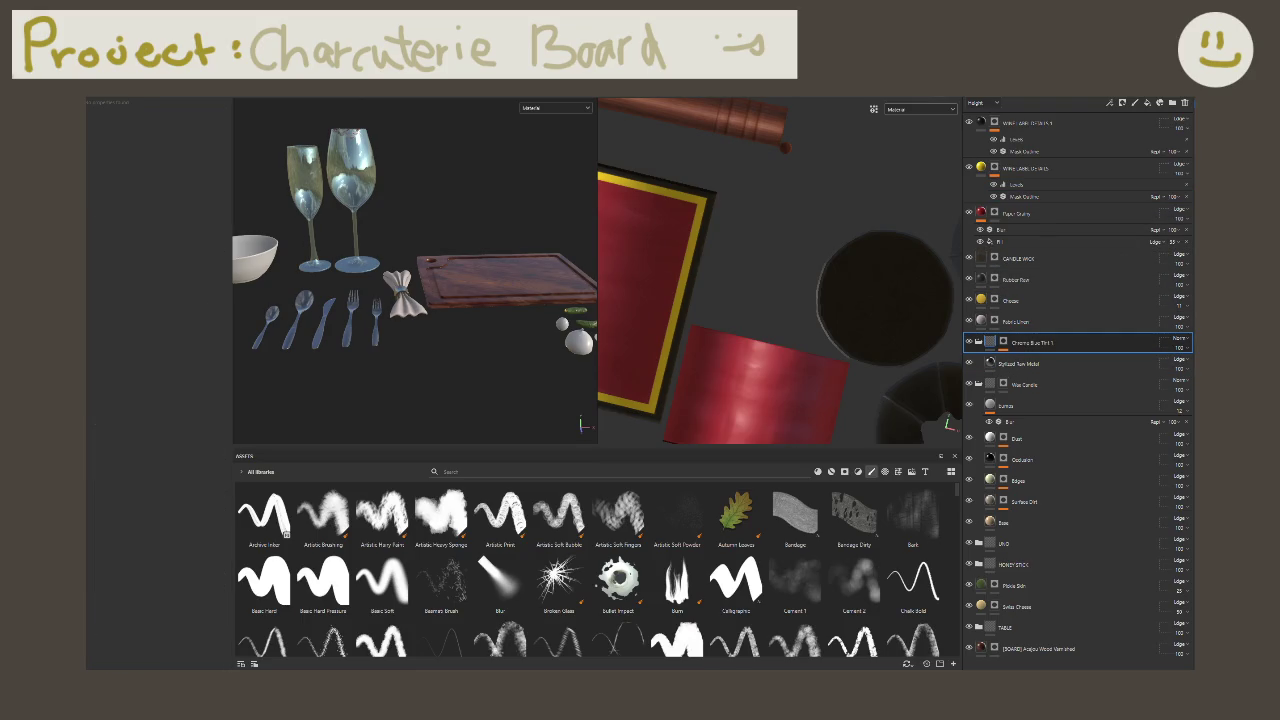
{"action": "left_click", "coordinate": [1072, 129]}
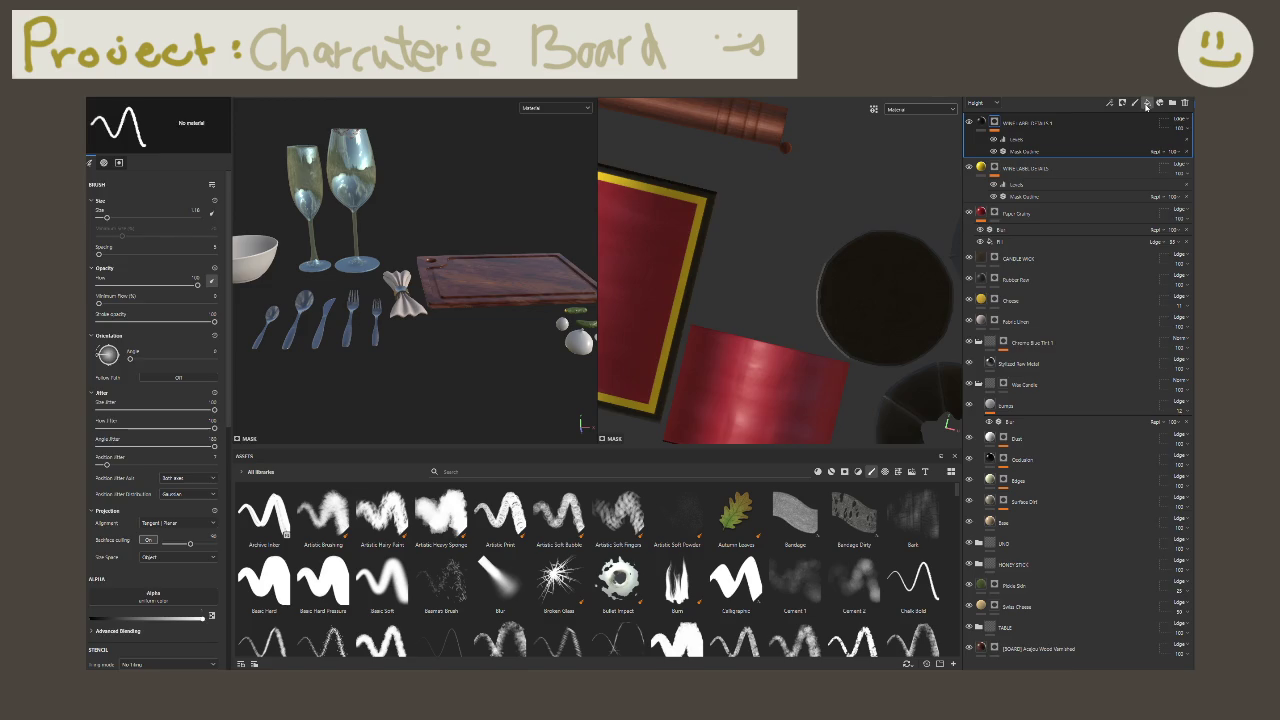
{"action": "left_click", "coordinate": [1146, 104]}
{"action": "double_click", "coordinate": [1020, 122]}
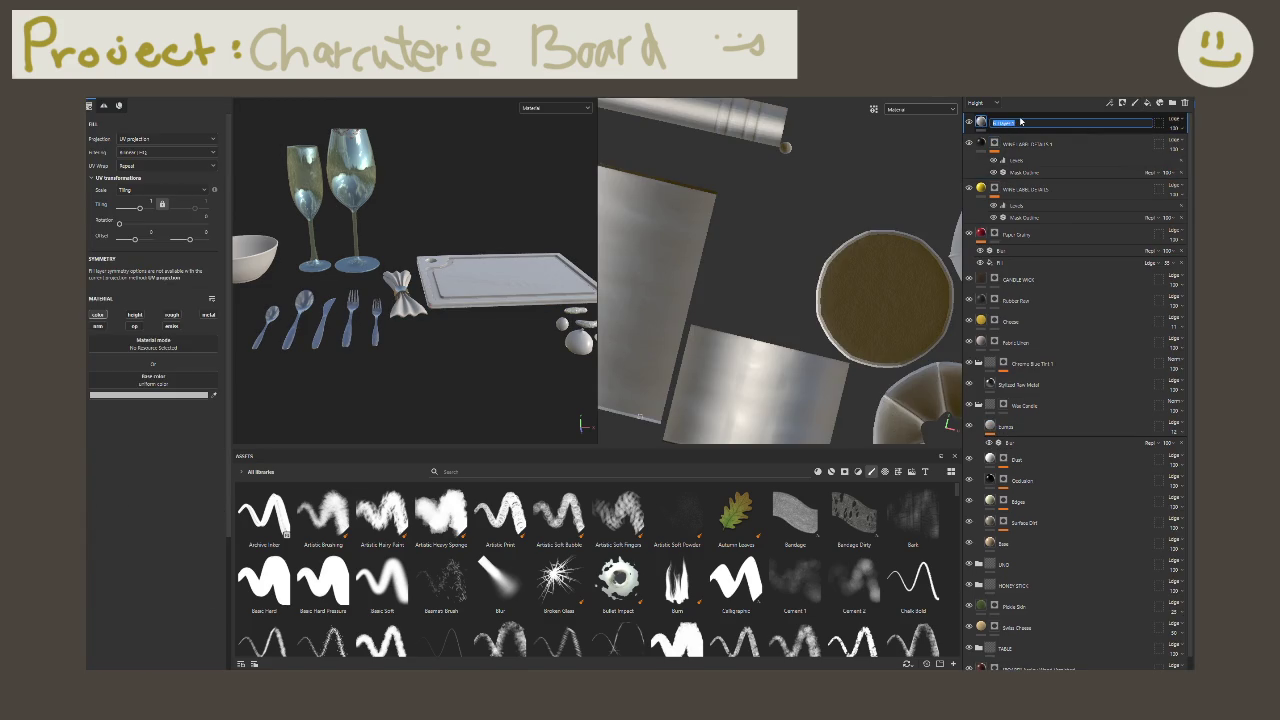
{"action": "type", "text": "c"}
{"action": "key", "text": "Return"}
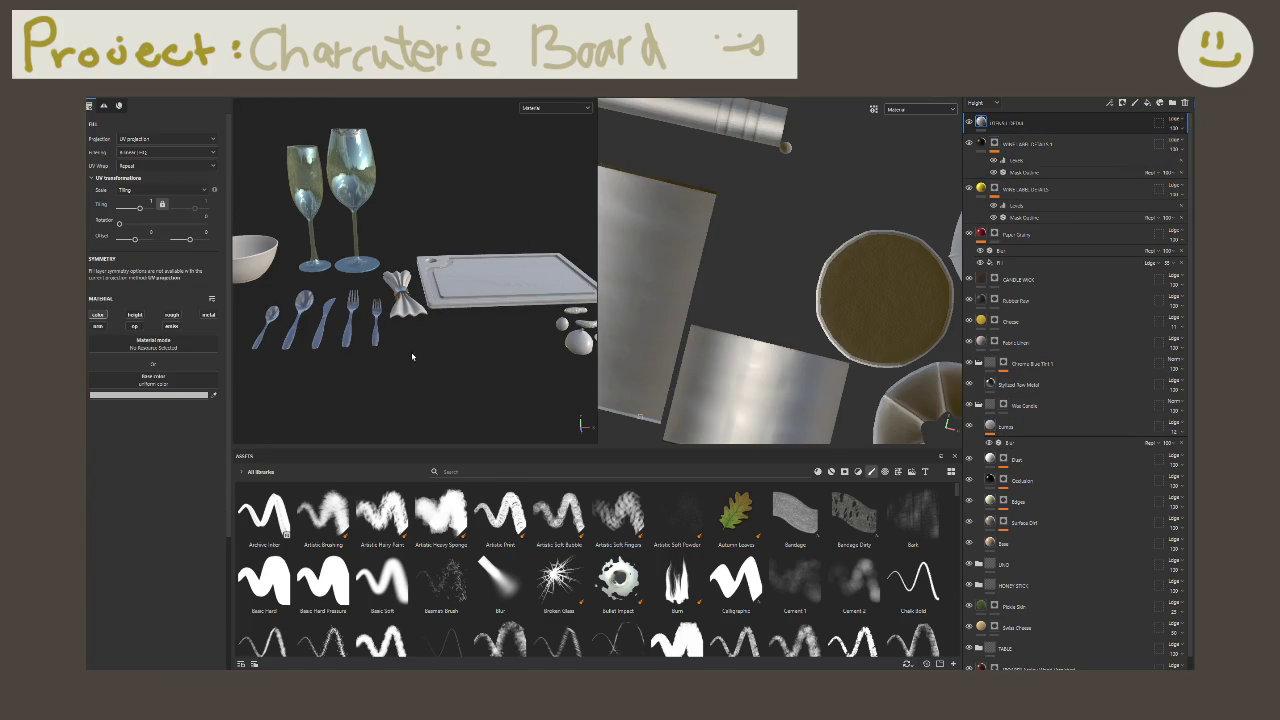
Step: Zoom in on the cutlery and open the usage dropdown for the imported OrnateFlowers image
{"action": "left_click_drag", "start_coordinate": [443, 320], "coordinate": [450, 300], "text": "alt"}
{"action": "scroll", "coordinate": [450, 289], "scroll_direction": "up", "scroll_amount": 3}
{"action": "scroll", "coordinate": [450, 289], "scroll_direction": "up", "scroll_amount": 2}
{"action": "scroll", "coordinate": [403, 306], "scroll_direction": "up", "scroll_amount": 2}
{"action": "scroll", "coordinate": [400, 297], "scroll_direction": "up", "scroll_amount": 2}
{"action": "scroll", "coordinate": [448, 269], "scroll_direction": "up", "scroll_amount": 2}
{"action": "mouse_move", "coordinate": [448, 269]}
{"action": "left_mouse_down", "text": "alt"}
{"action": "mouse_move", "coordinate": [451, 257]}
{"action": "mouse_move", "coordinate": [471, 294]}
{"action": "left_mouse_up", "text": "alt"}
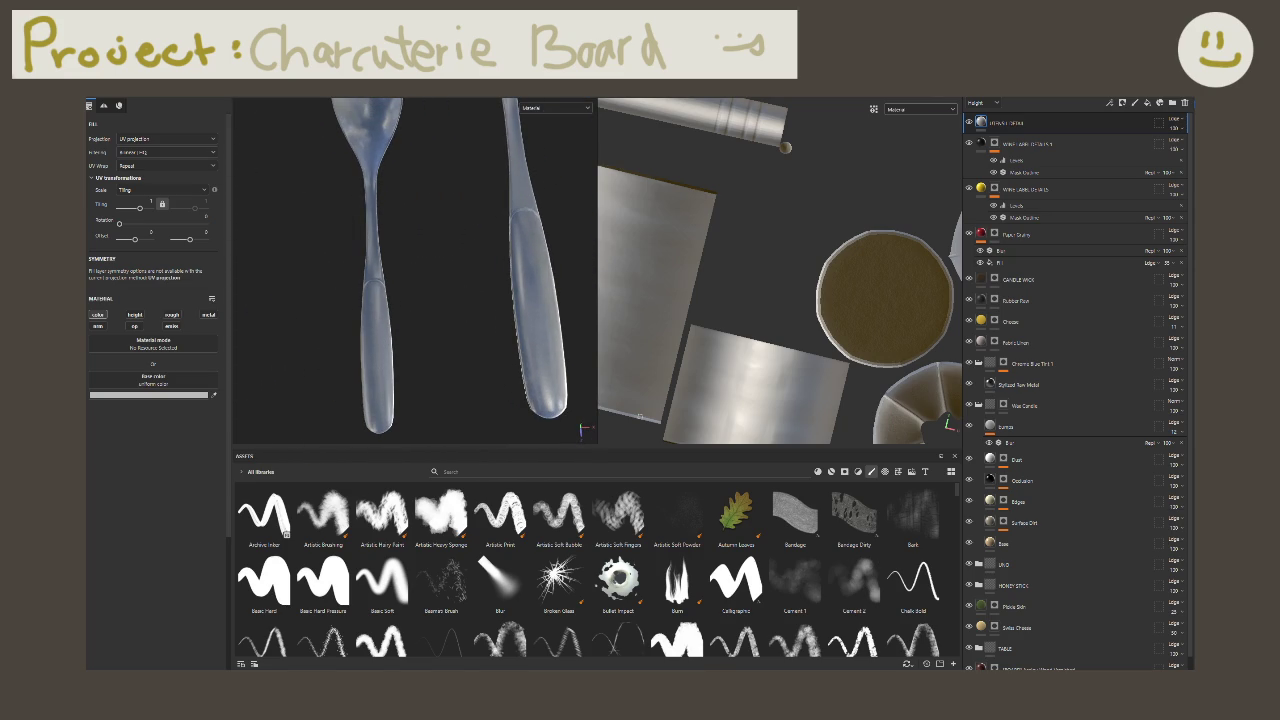
{"action": "left_click_drag", "start_coordinate": [441, 512], "coordinate": [408, 540]}
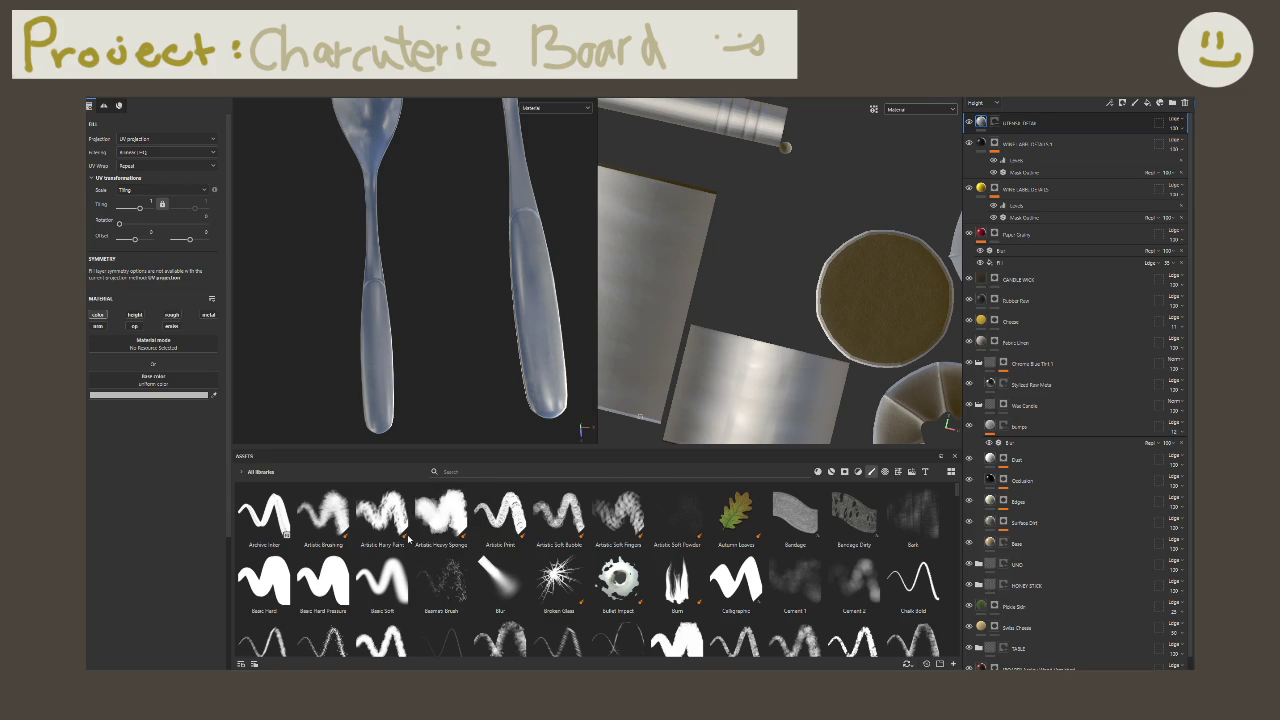
{"action": "left_click", "coordinate": [746, 283]}
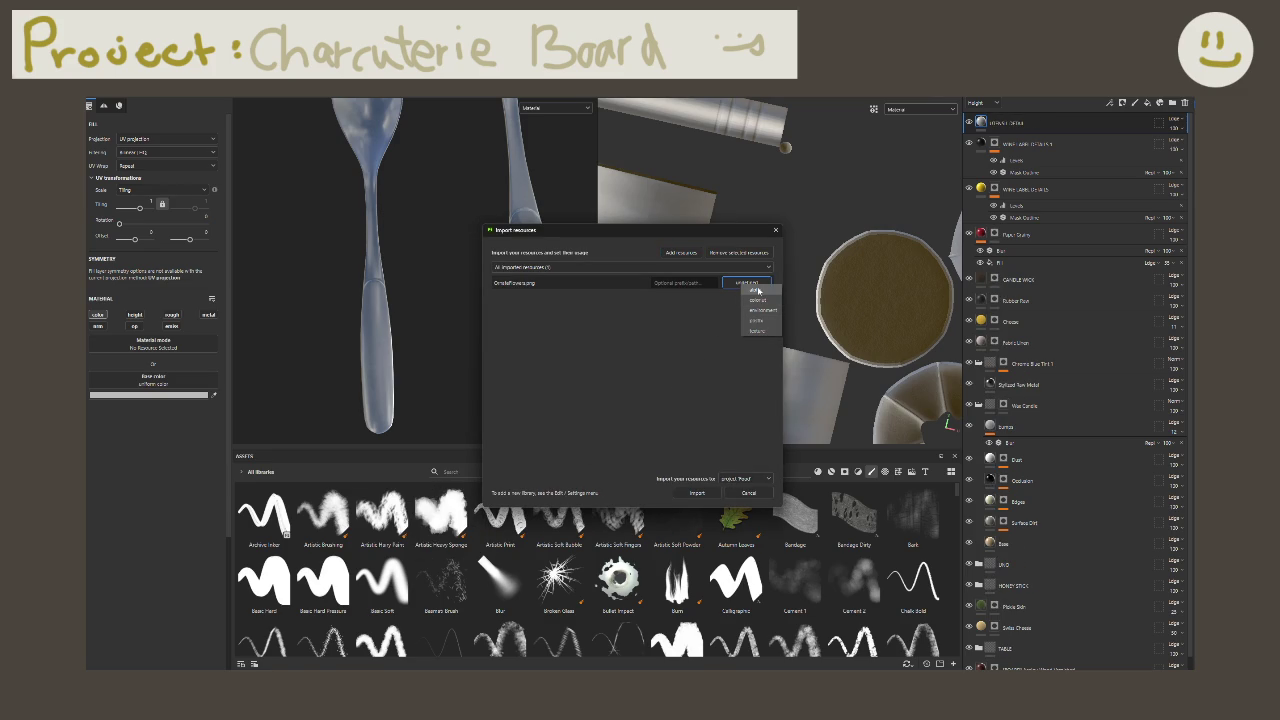
Step: Import OrnateFlowers as an alpha and drop it onto the top layer
{"action": "left_click", "coordinate": [757, 291]}
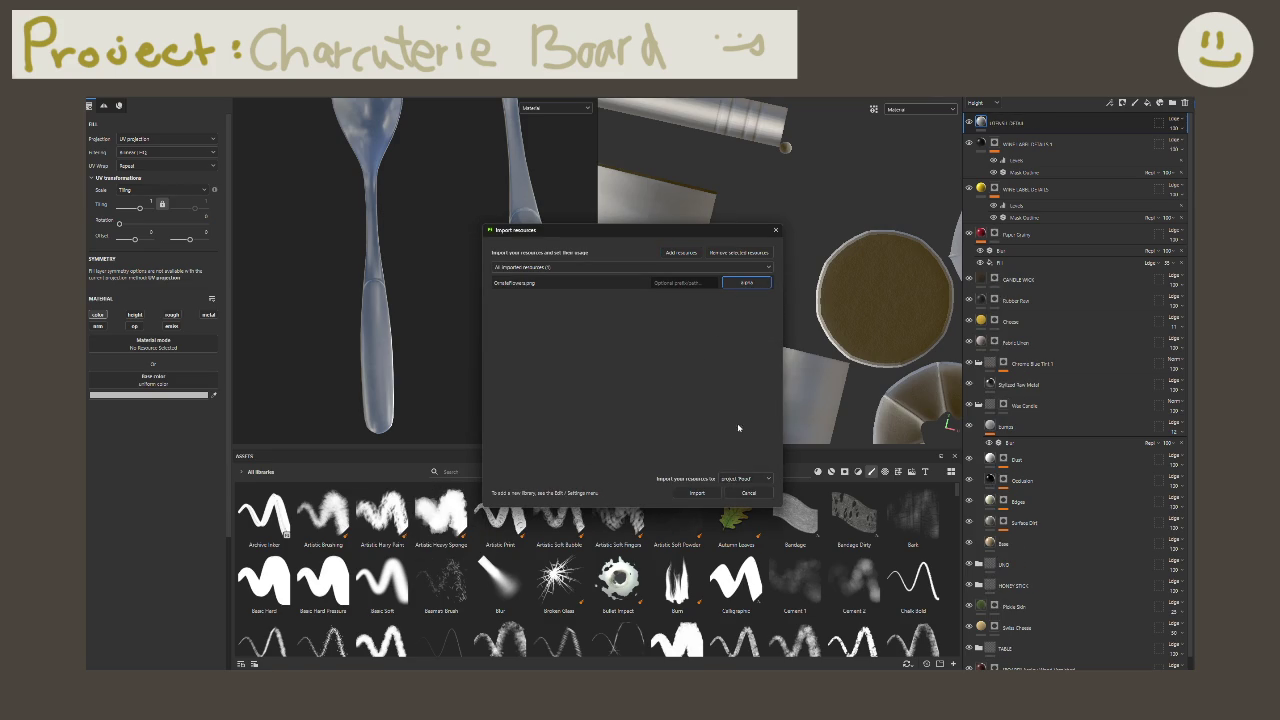
{"action": "left_click", "coordinate": [697, 493]}
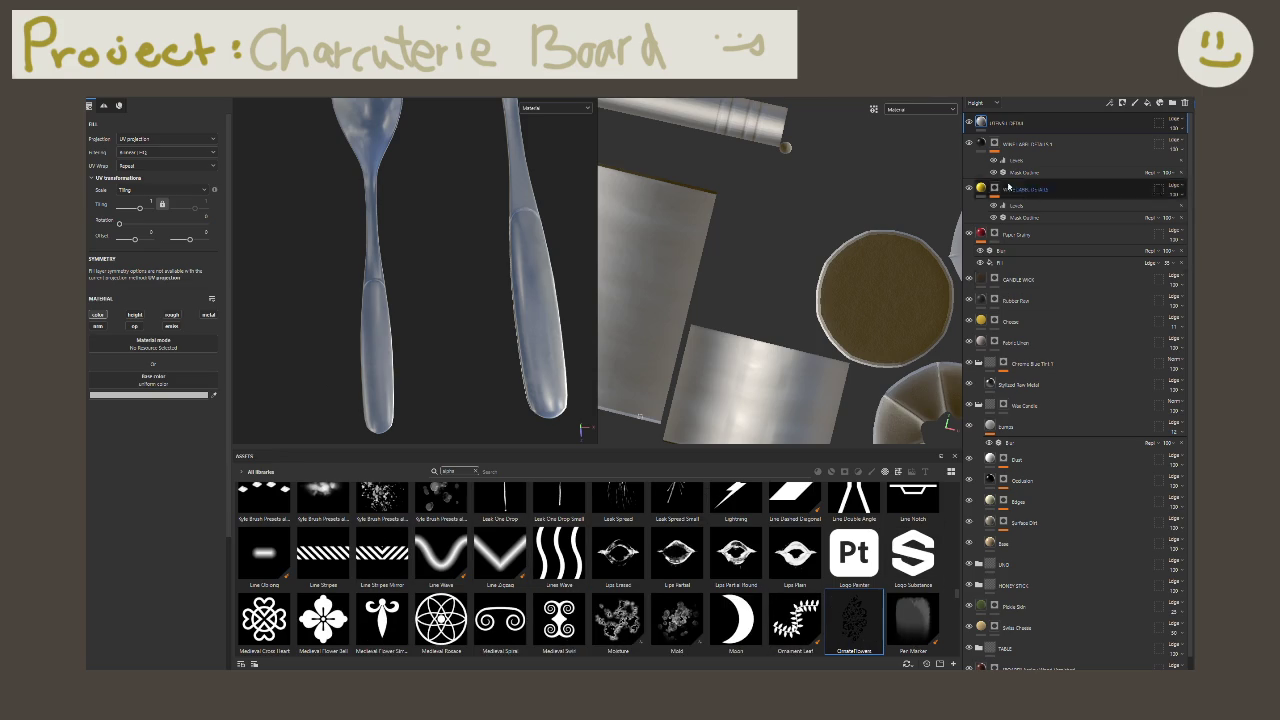
{"action": "left_click_drag", "start_coordinate": [855, 630], "coordinate": [1010, 125]}
{"action": "left_click", "coordinate": [1022, 143]}
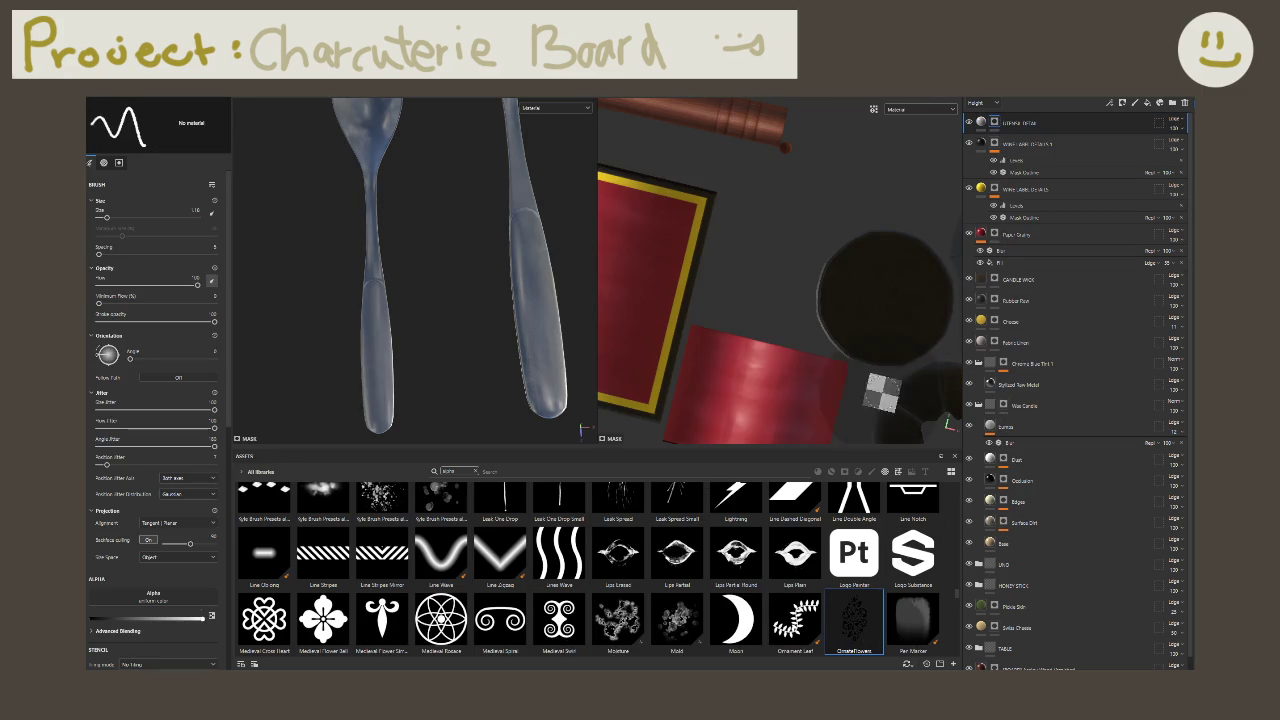
Step: Add a paint sub-layer and load the OrnateFlowers alpha into the paint brush
{"action": "right_click", "coordinate": [1004, 122]}
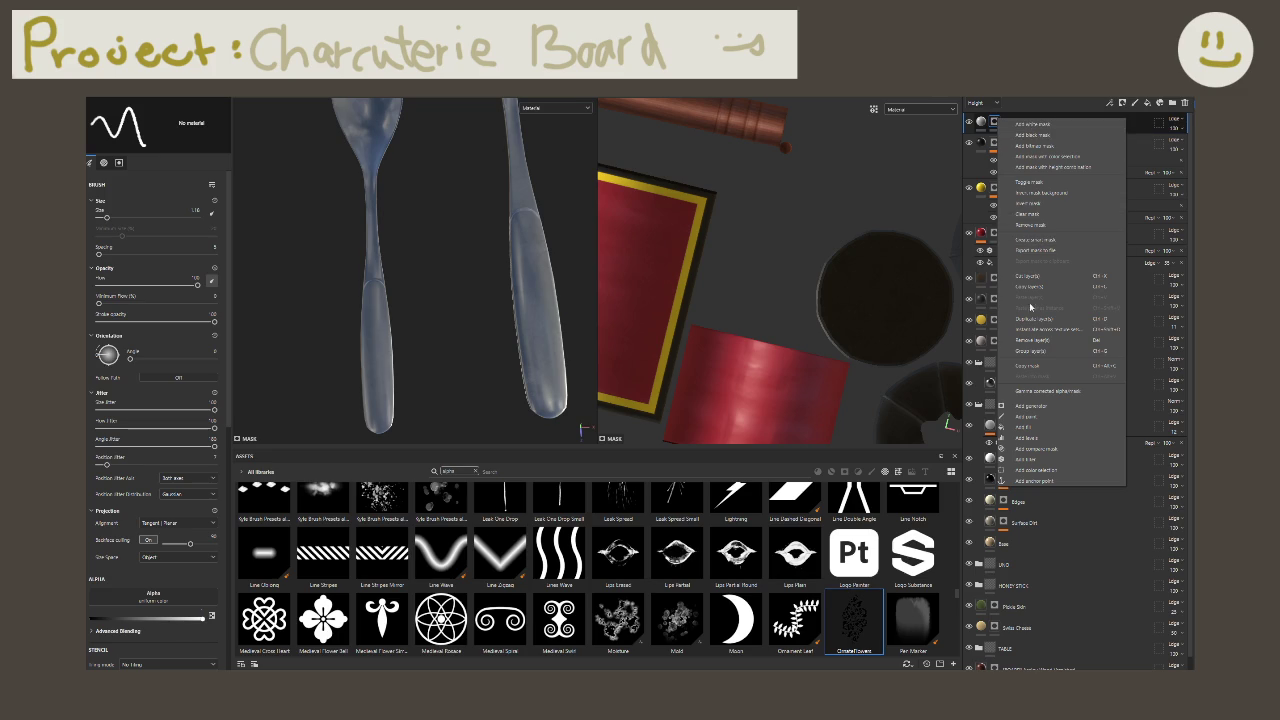
{"action": "left_click", "coordinate": [1025, 415]}
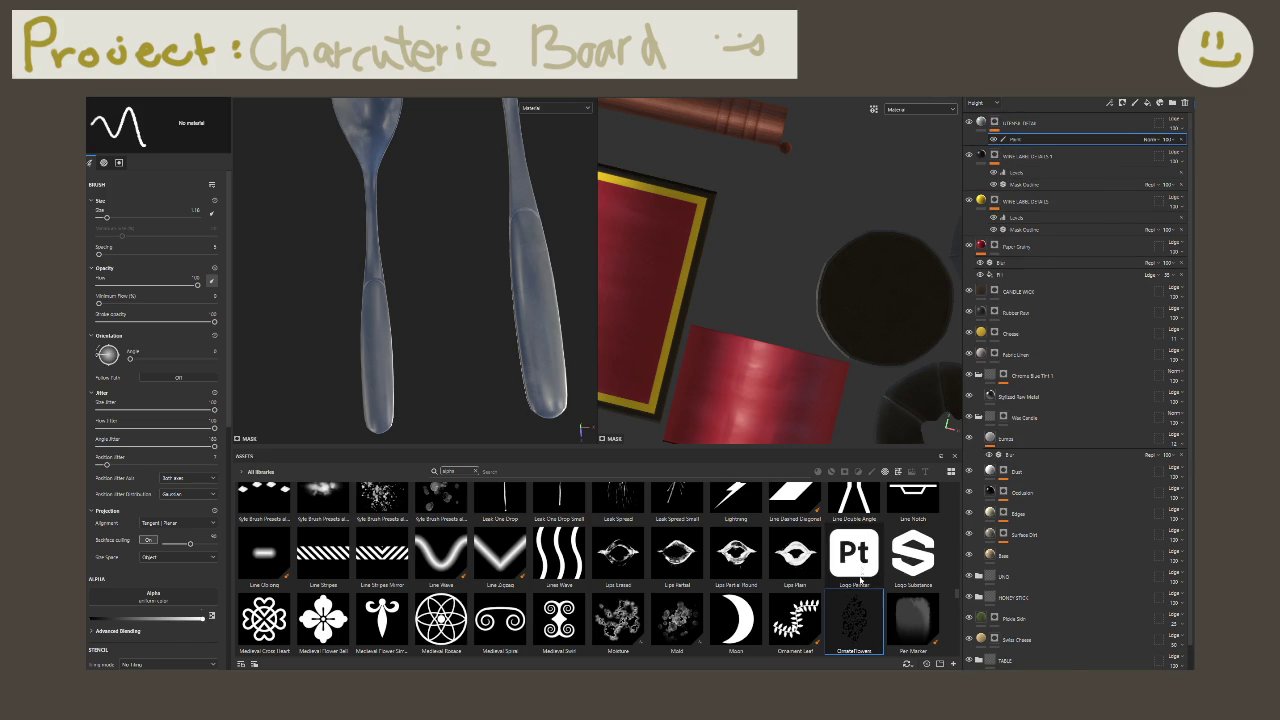
{"action": "left_click", "coordinate": [981, 158]}
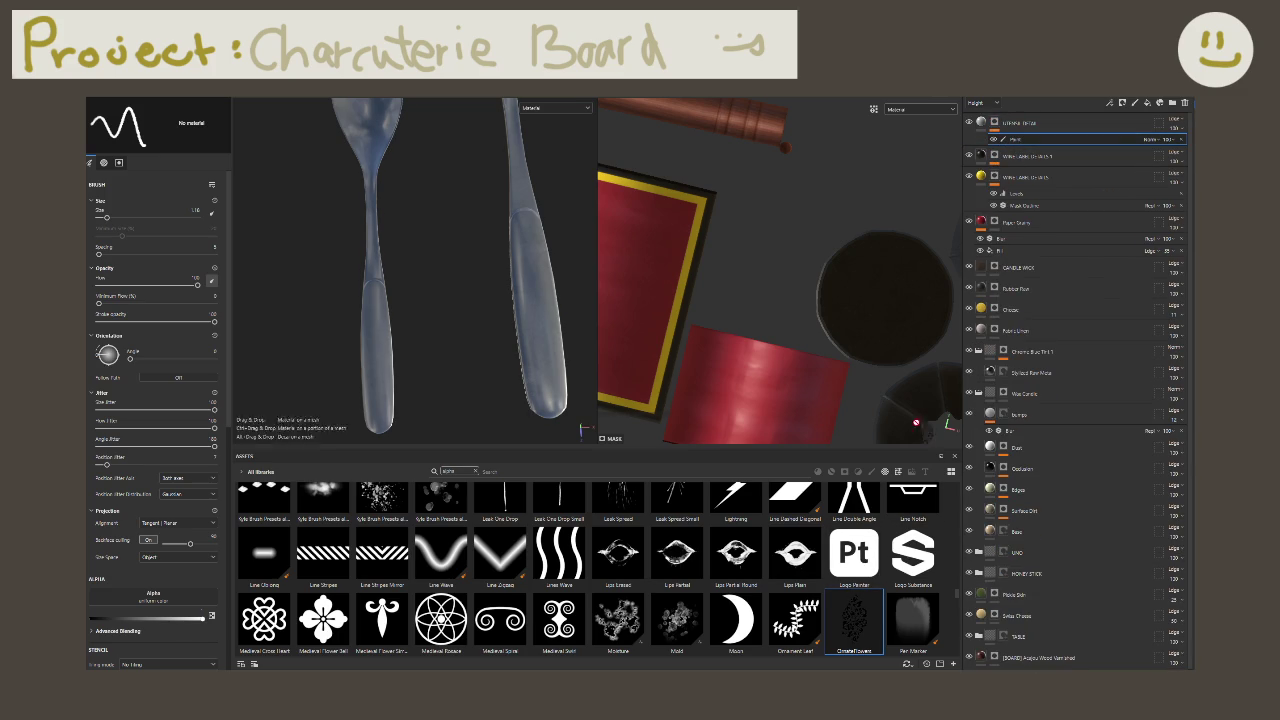
{"action": "left_click", "coordinate": [867, 606]}
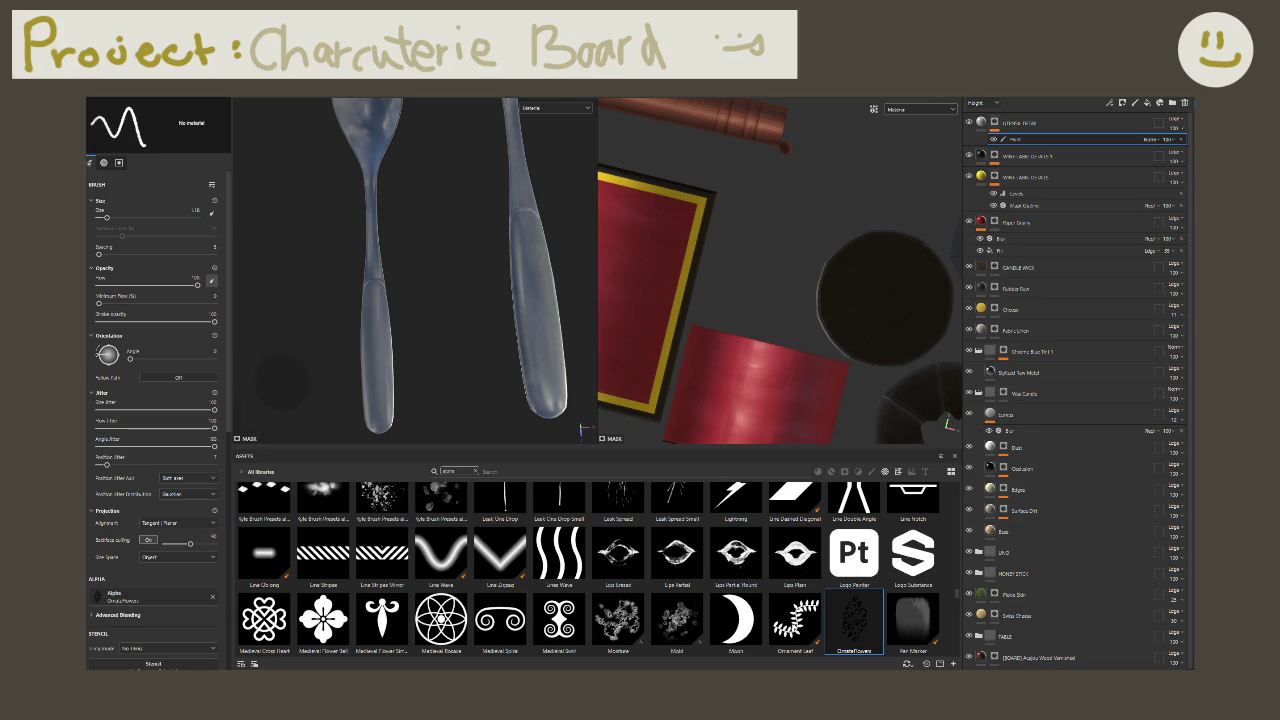
{"action": "scroll", "coordinate": [378, 368], "scroll_direction": "up", "scroll_amount": 2}
{"action": "scroll", "coordinate": [378, 368], "scroll_direction": "up", "scroll_amount": 1}
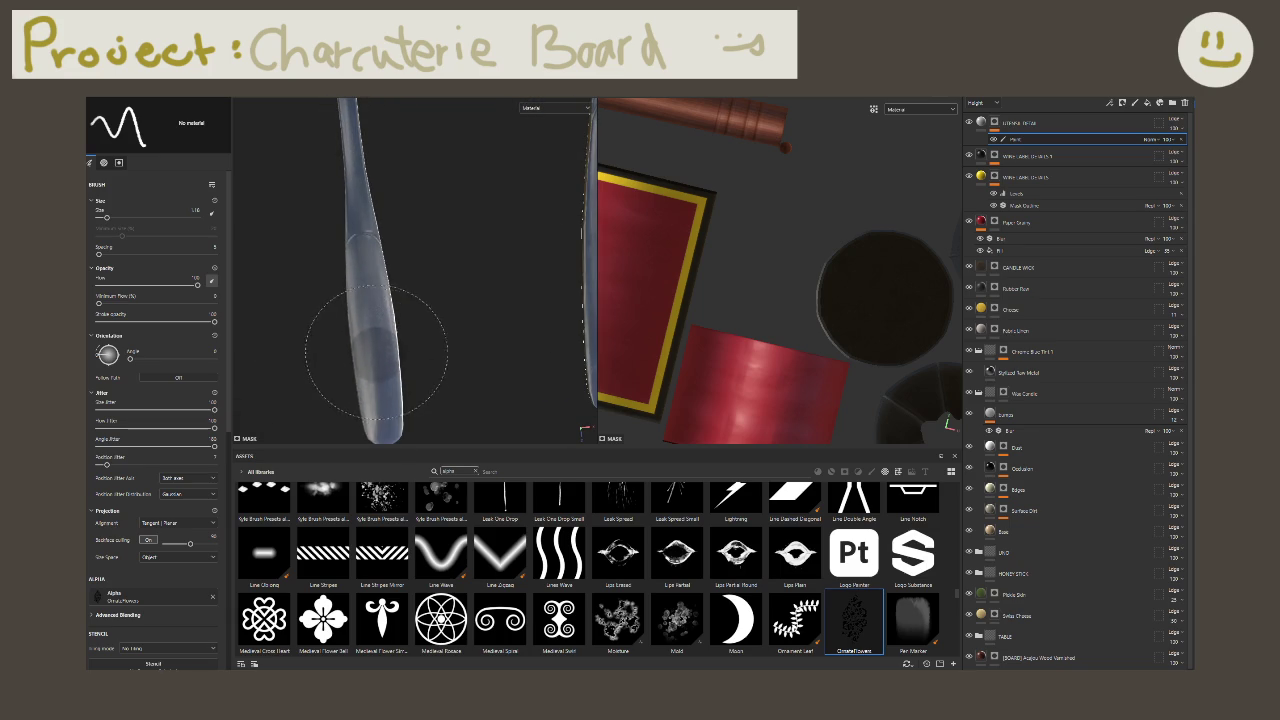
{"action": "scroll", "coordinate": [375, 355], "scroll_direction": "up", "scroll_amount": 1}
{"action": "key", "text": "e"}
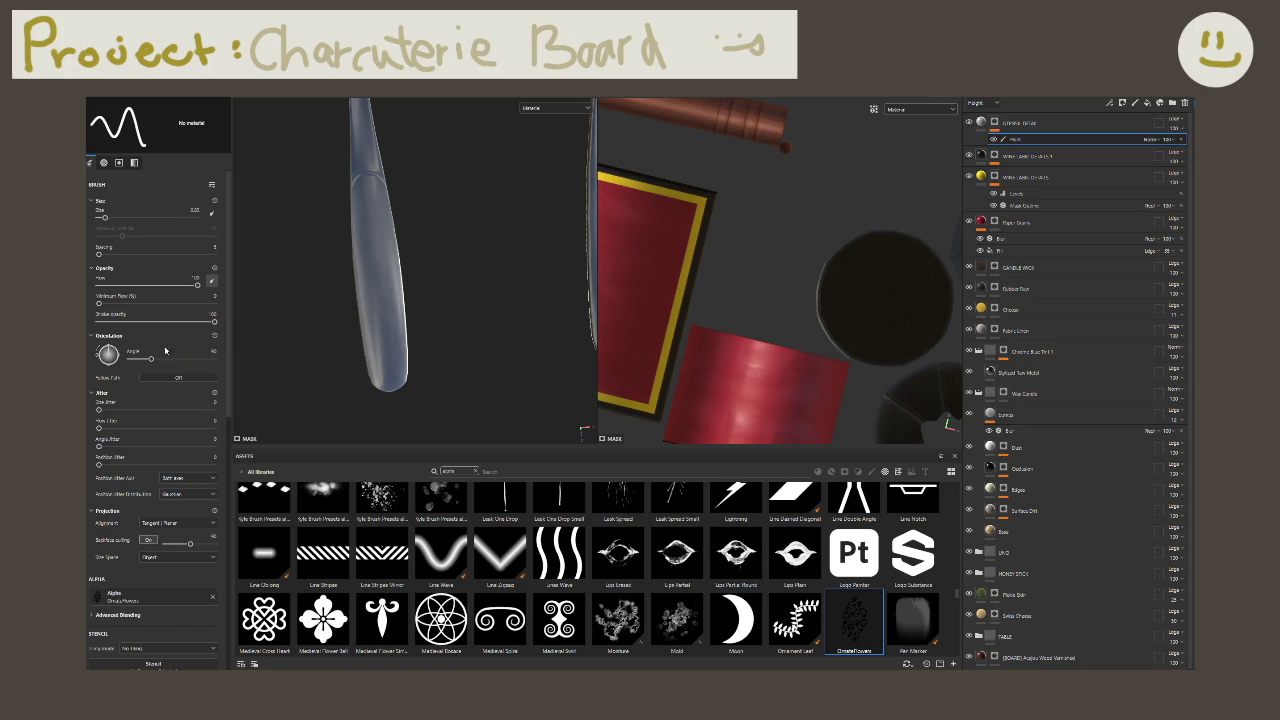
Step: Set the brush stamp alignment to Tangent | Wrap
{"action": "left_click", "coordinate": [211, 392]}
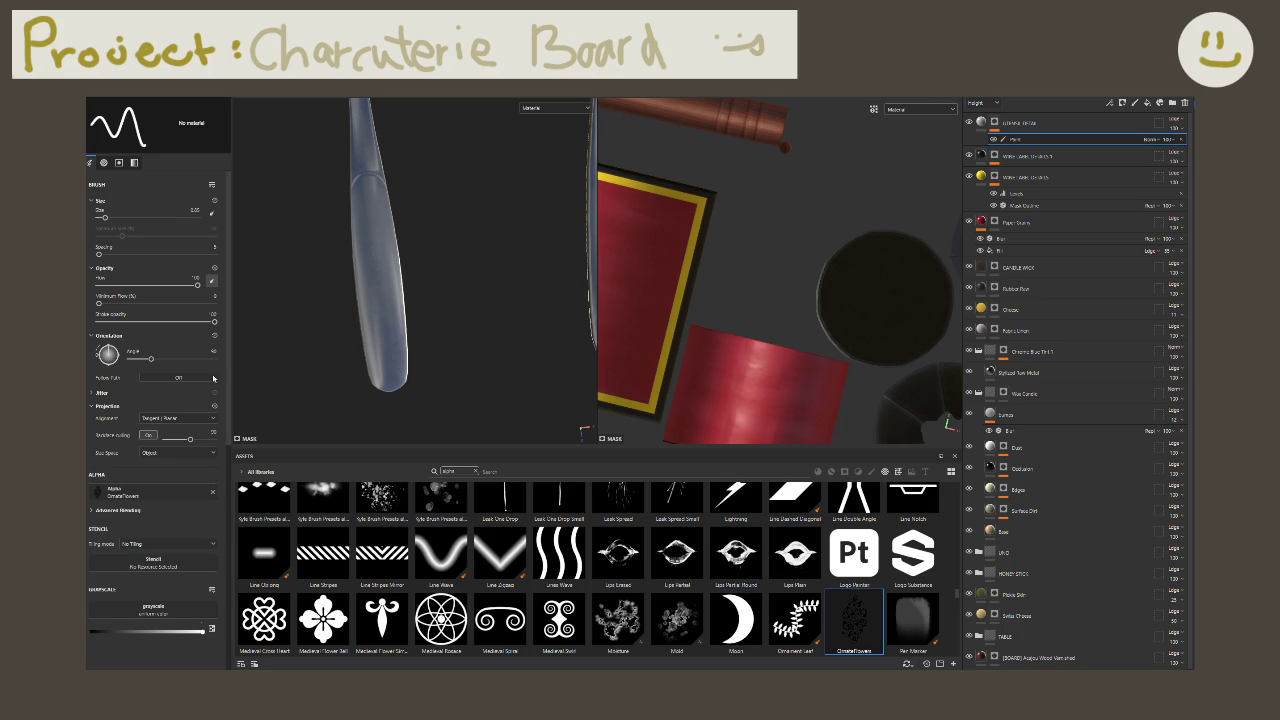
{"action": "left_click", "coordinate": [212, 408]}
{"action": "left_click", "coordinate": [211, 418]}
{"action": "left_click", "coordinate": [107, 406]}
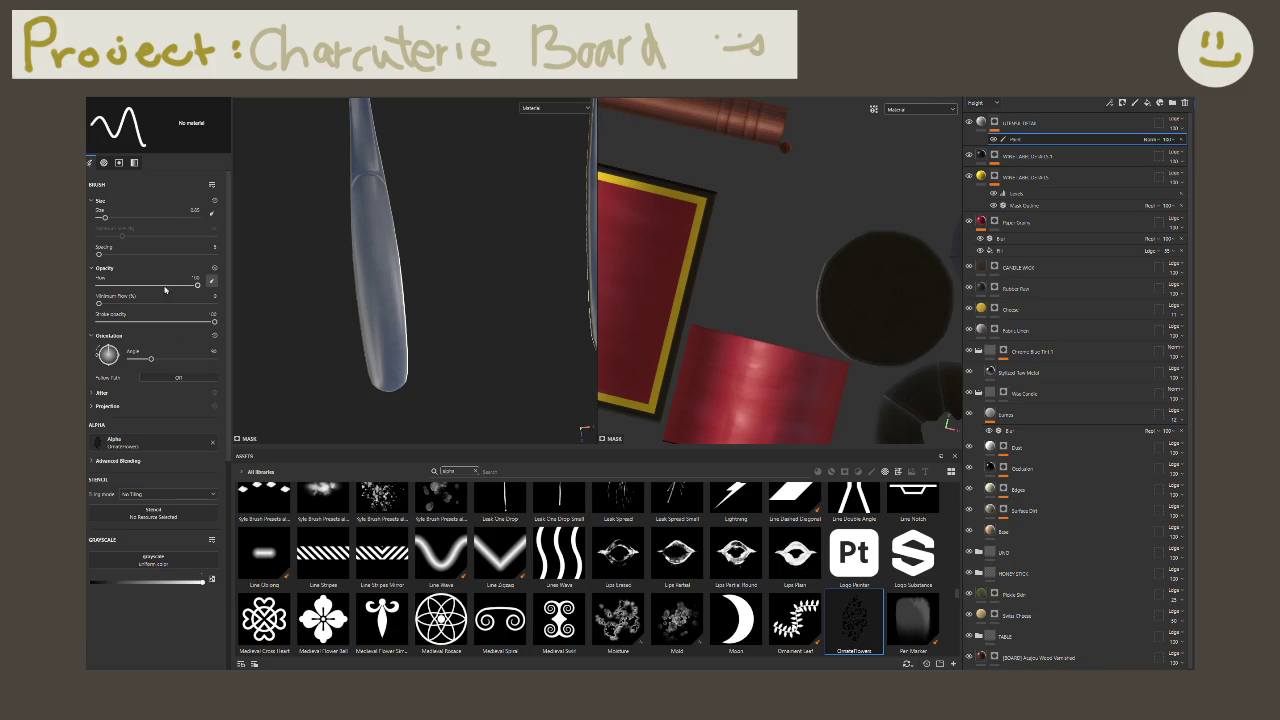
{"action": "left_click", "coordinate": [119, 410]}
{"action": "left_click", "coordinate": [100, 393]}
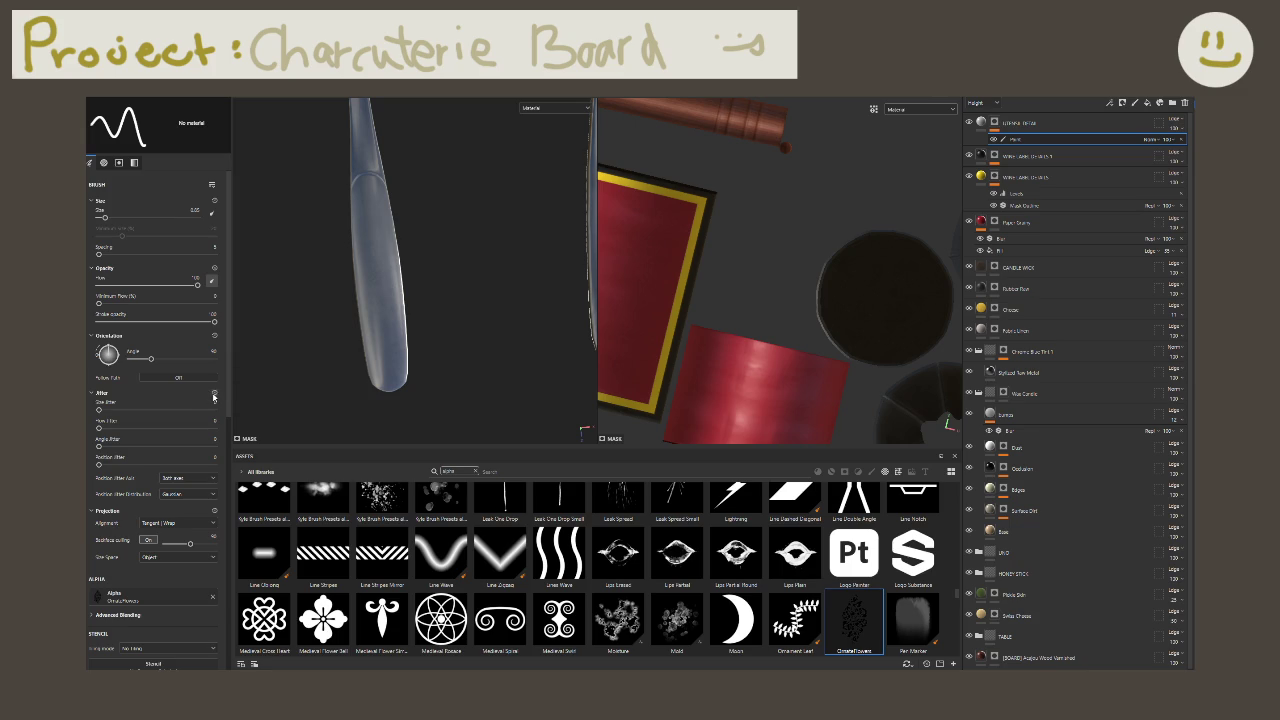
{"action": "left_click", "coordinate": [110, 393]}
Step: Stamp flowers twice down the spoon handle, then discard the test layer and add a fresh fill layer
{"action": "left_click", "coordinate": [380, 280]}
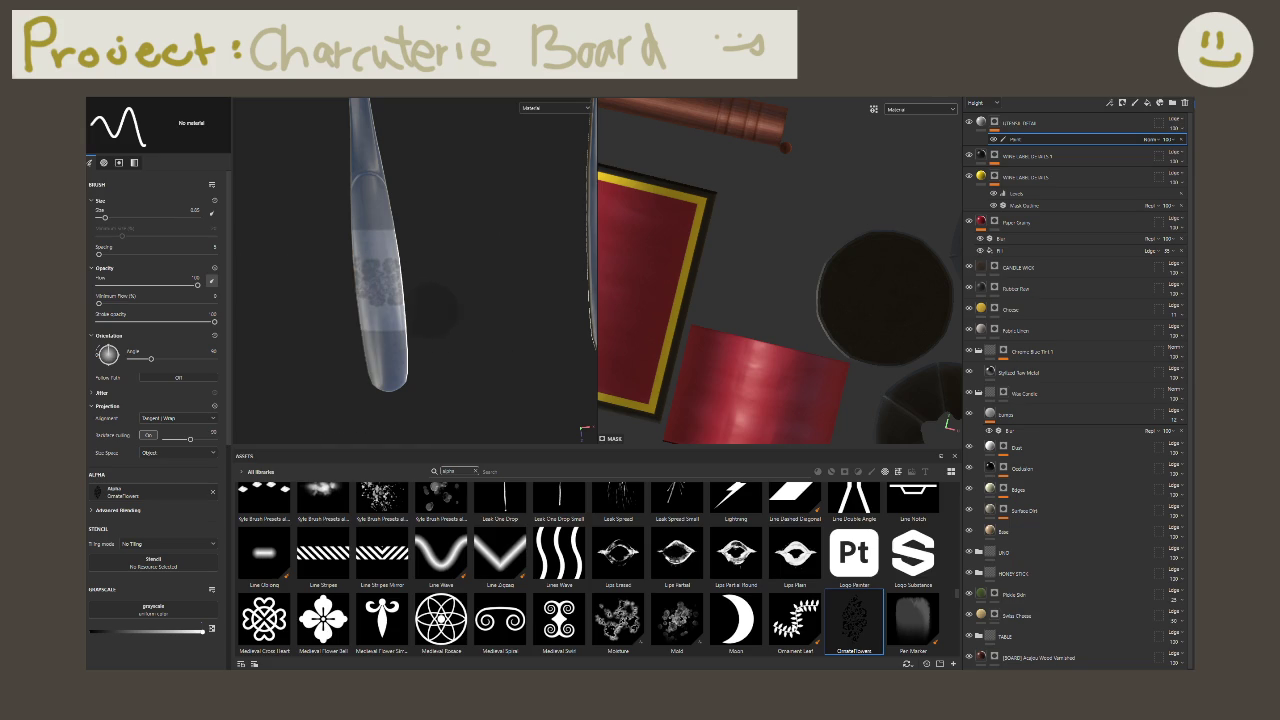
{"action": "left_click", "coordinate": [405, 310]}
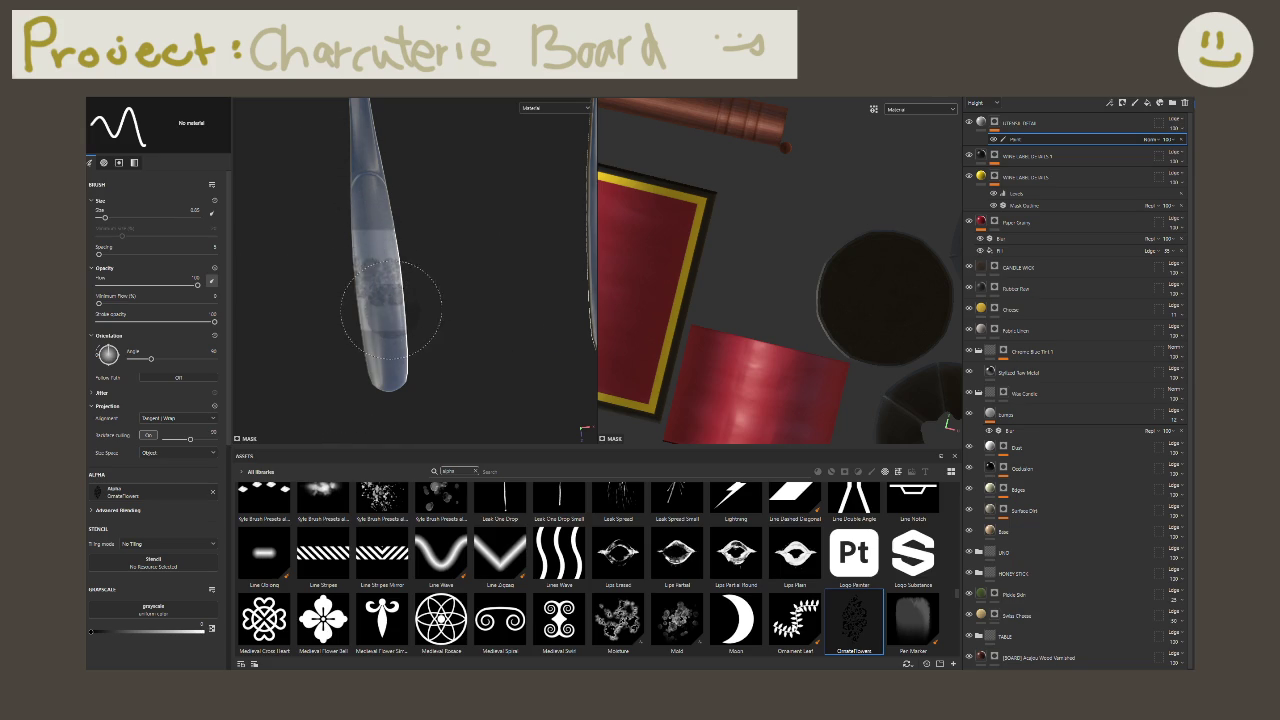
{"action": "scroll", "coordinate": [386, 300], "scroll_direction": "down", "scroll_amount": 2}
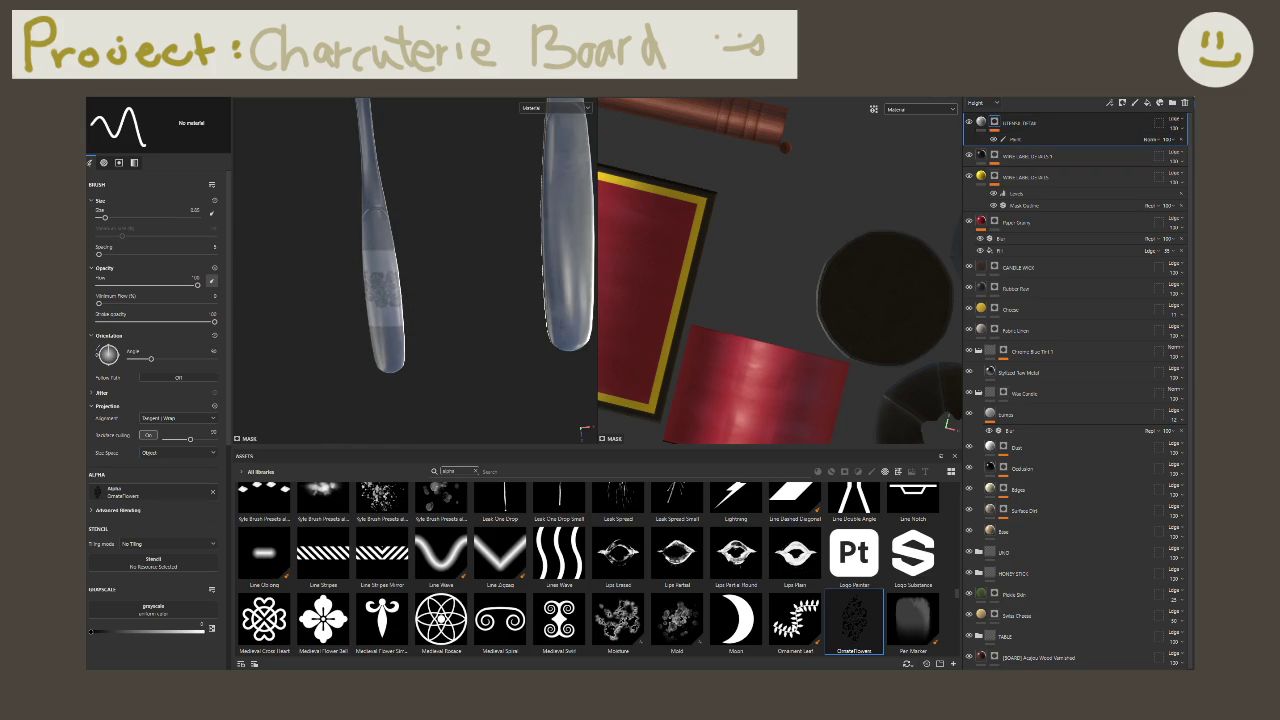
{"action": "left_click", "coordinate": [1185, 102]}
{"action": "left_click", "coordinate": [1146, 102]}
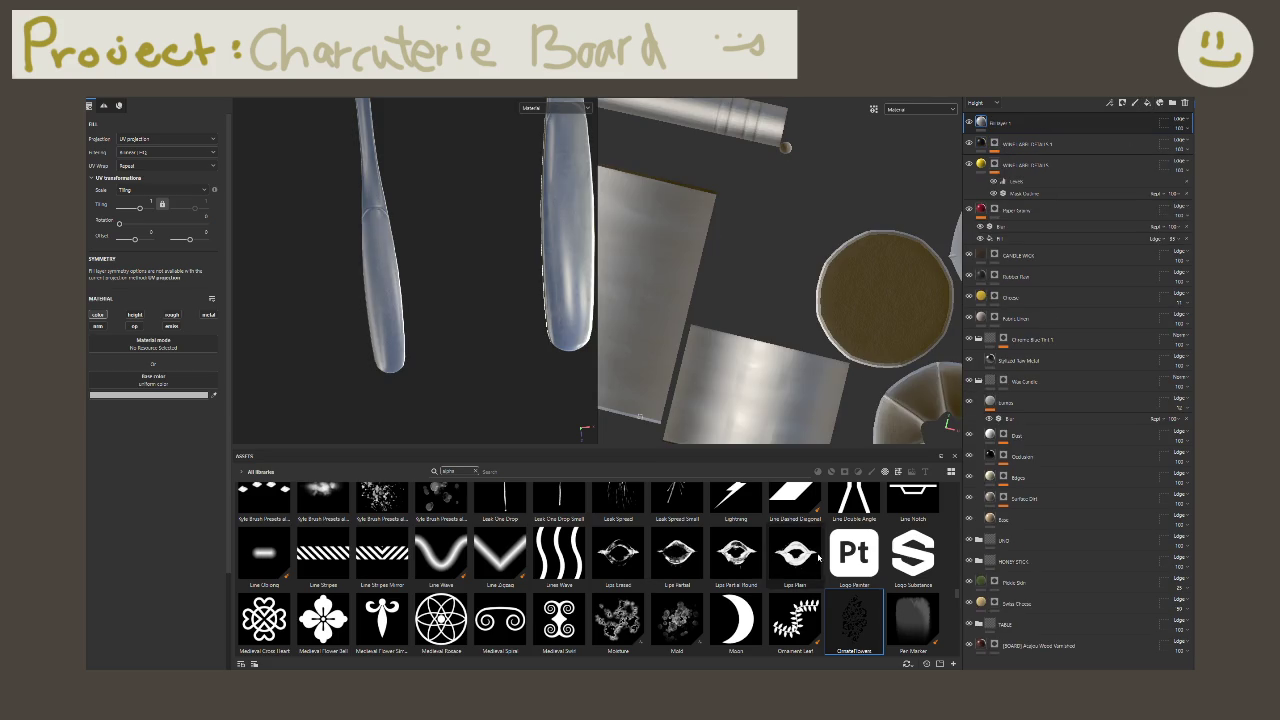
Step: Drop the OrnateFlowers image onto the utensils as base color and browse the texture tiles
{"action": "left_click_drag", "start_coordinate": [855, 500], "coordinate": [380, 292]}
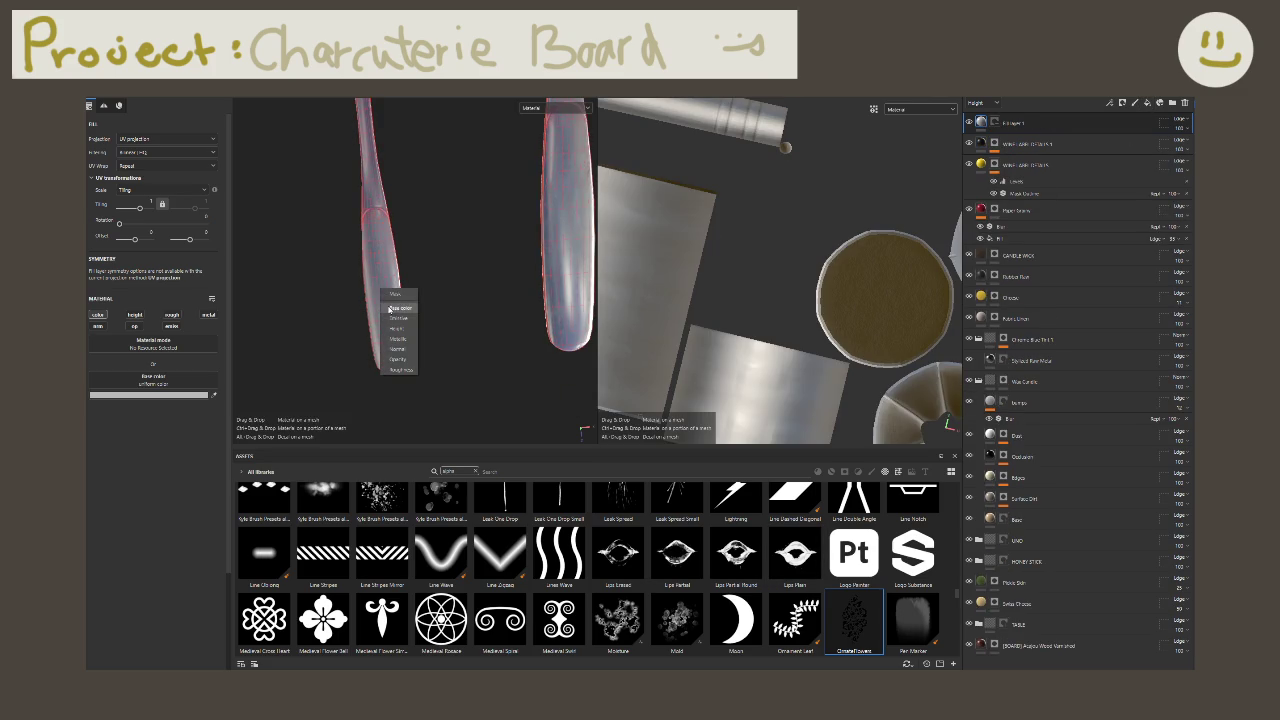
{"action": "left_click", "coordinate": [400, 307]}
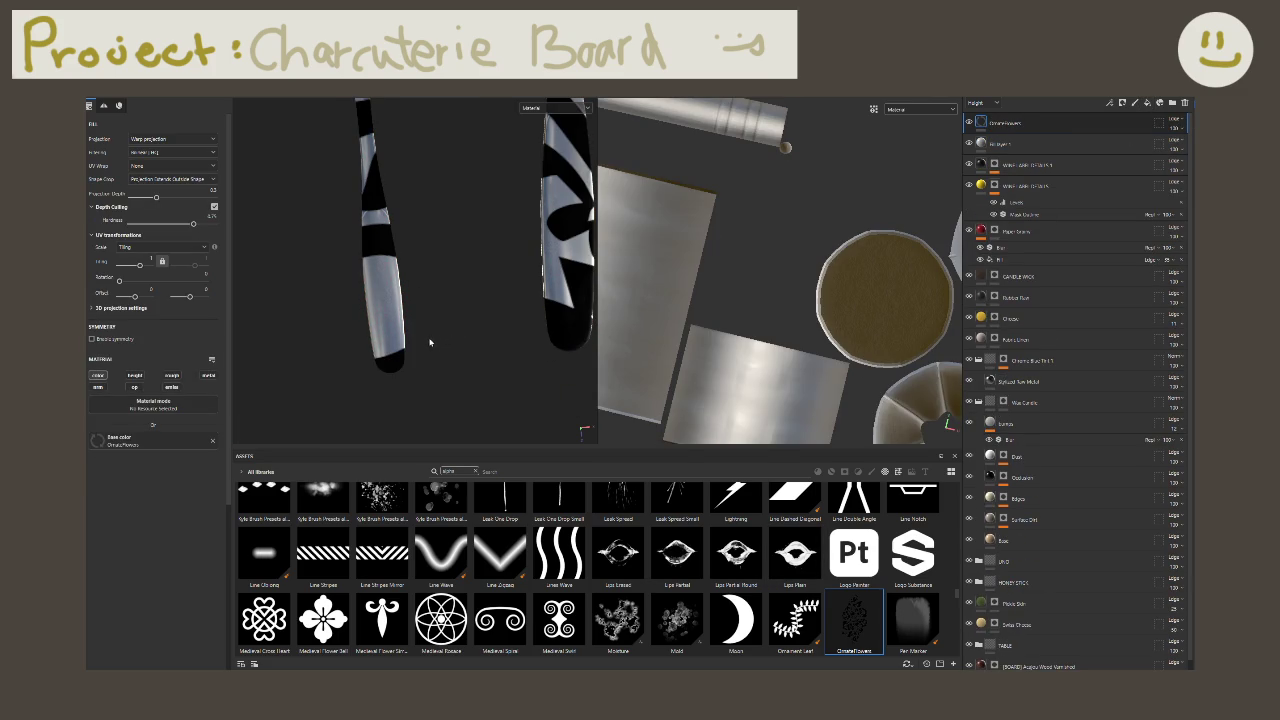
{"action": "scroll", "coordinate": [771, 294], "scroll_direction": "down", "scroll_amount": 2}
{"action": "scroll", "coordinate": [771, 294], "scroll_direction": "down", "scroll_amount": 2}
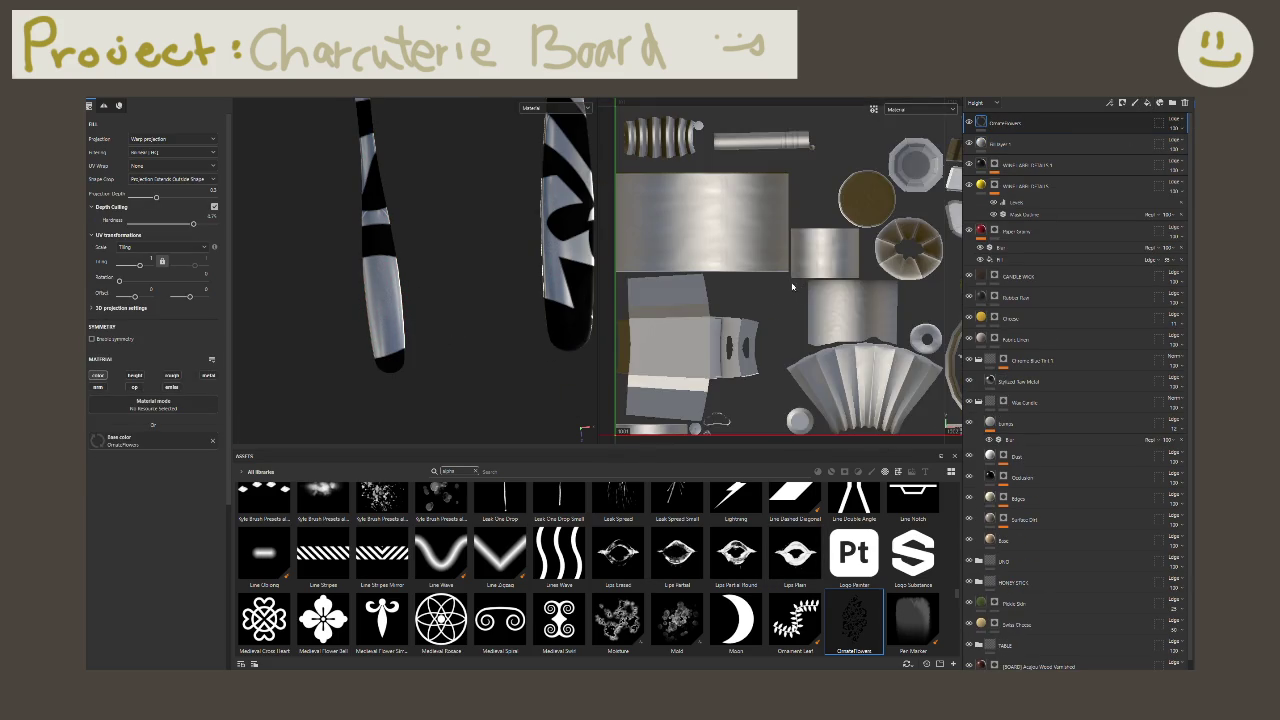
{"action": "scroll", "coordinate": [771, 294], "scroll_direction": "down", "scroll_amount": 2}
{"action": "scroll", "coordinate": [771, 294], "scroll_direction": "down", "scroll_amount": 1}
{"action": "scroll", "coordinate": [779, 270], "scroll_direction": "up", "scroll_amount": 2}
{"action": "scroll", "coordinate": [779, 270], "scroll_direction": "up", "scroll_amount": 1}
{"action": "middle_click_drag", "start_coordinate": [803, 311], "coordinate": [793, 321]}
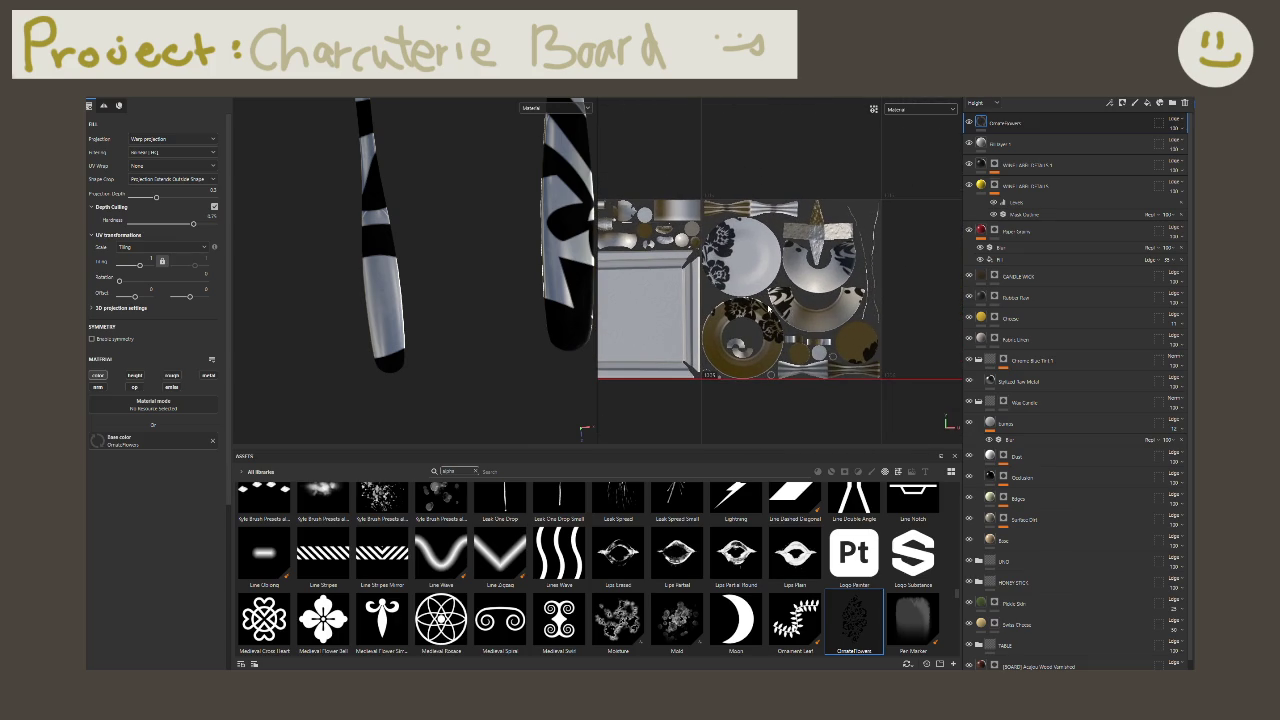
{"action": "scroll", "coordinate": [736, 284], "scroll_direction": "down", "scroll_amount": 2}
{"action": "mouse_move", "coordinate": [843, 291]}
{"action": "middle_mouse_down"}
{"action": "mouse_move", "coordinate": [850, 272]}
{"action": "mouse_move", "coordinate": [690, 287]}
{"action": "middle_mouse_up"}
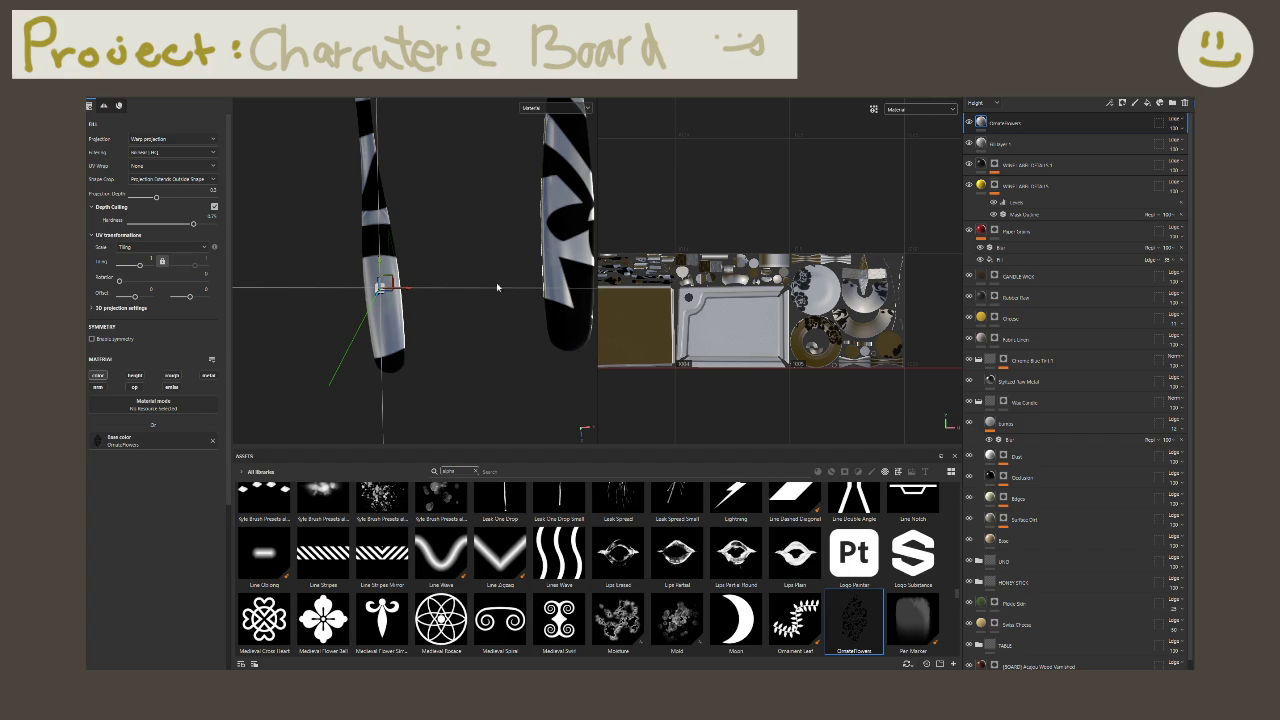
Step: Frame the whole scene and move the floral decal from the plates onto the board
{"action": "mouse_move", "coordinate": [370, 318]}
{"action": "left_mouse_down", "text": "alt"}
{"action": "mouse_move", "coordinate": [480, 246]}
{"action": "mouse_move", "coordinate": [489, 277]}
{"action": "mouse_move", "coordinate": [443, 306]}
{"action": "mouse_move", "coordinate": [491, 297]}
{"action": "left_mouse_up", "text": "alt"}
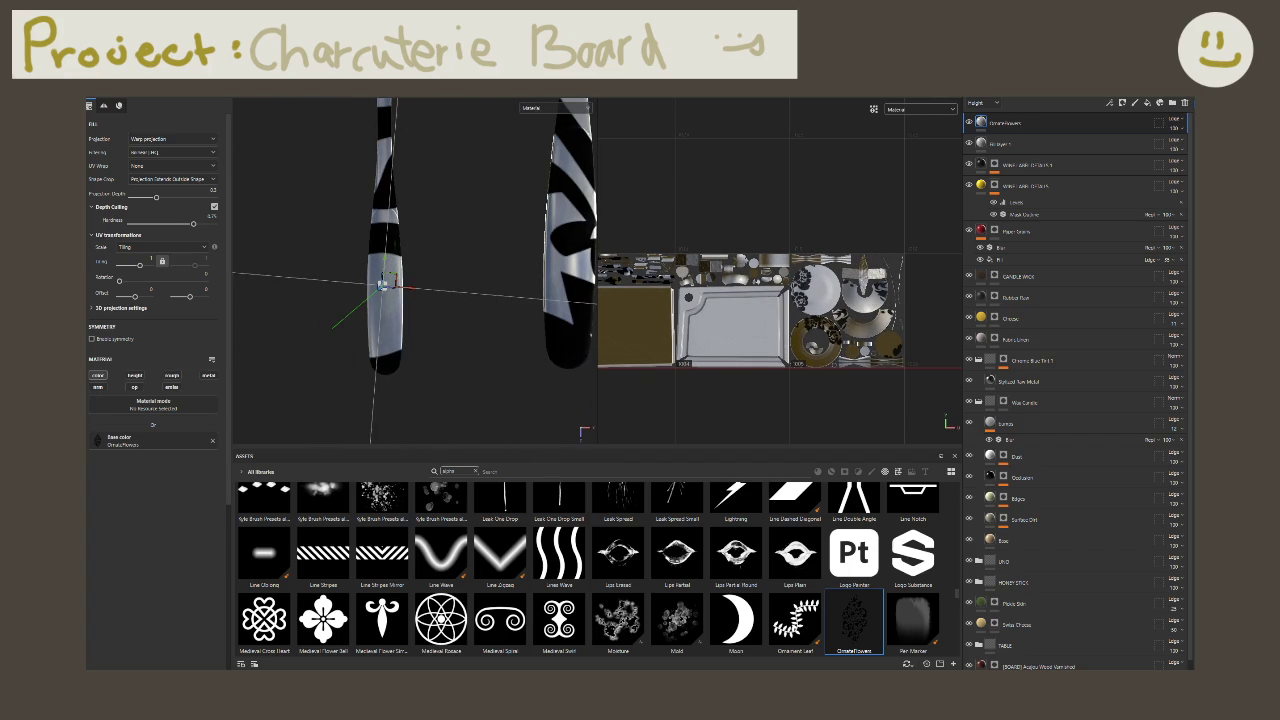
{"action": "key", "text": "f"}
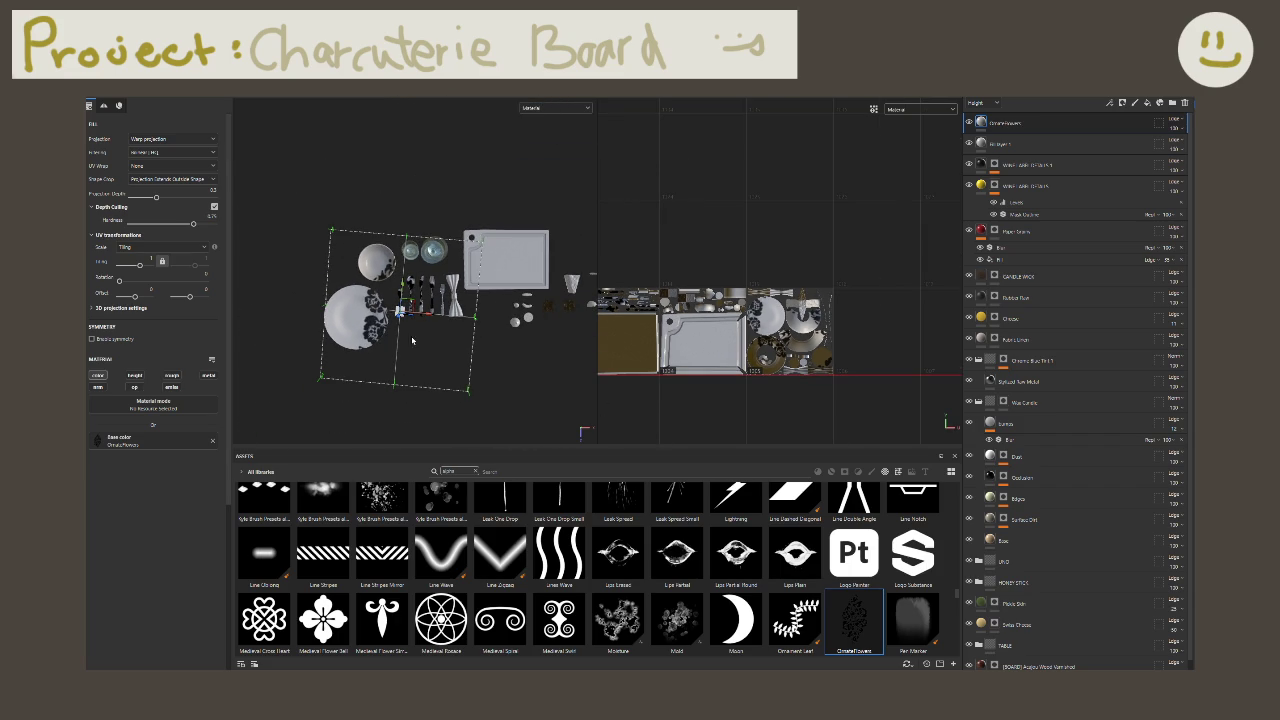
{"action": "mouse_move", "coordinate": [400, 315]}
{"action": "left_mouse_down"}
{"action": "mouse_move", "coordinate": [437, 312]}
{"action": "mouse_move", "coordinate": [391, 333]}
{"action": "mouse_move", "coordinate": [405, 305]}
{"action": "left_mouse_up"}
{"action": "scroll", "coordinate": [403, 308], "scroll_direction": "up", "scroll_amount": 2}
{"action": "scroll", "coordinate": [402, 310], "scroll_direction": "up", "scroll_amount": 3}
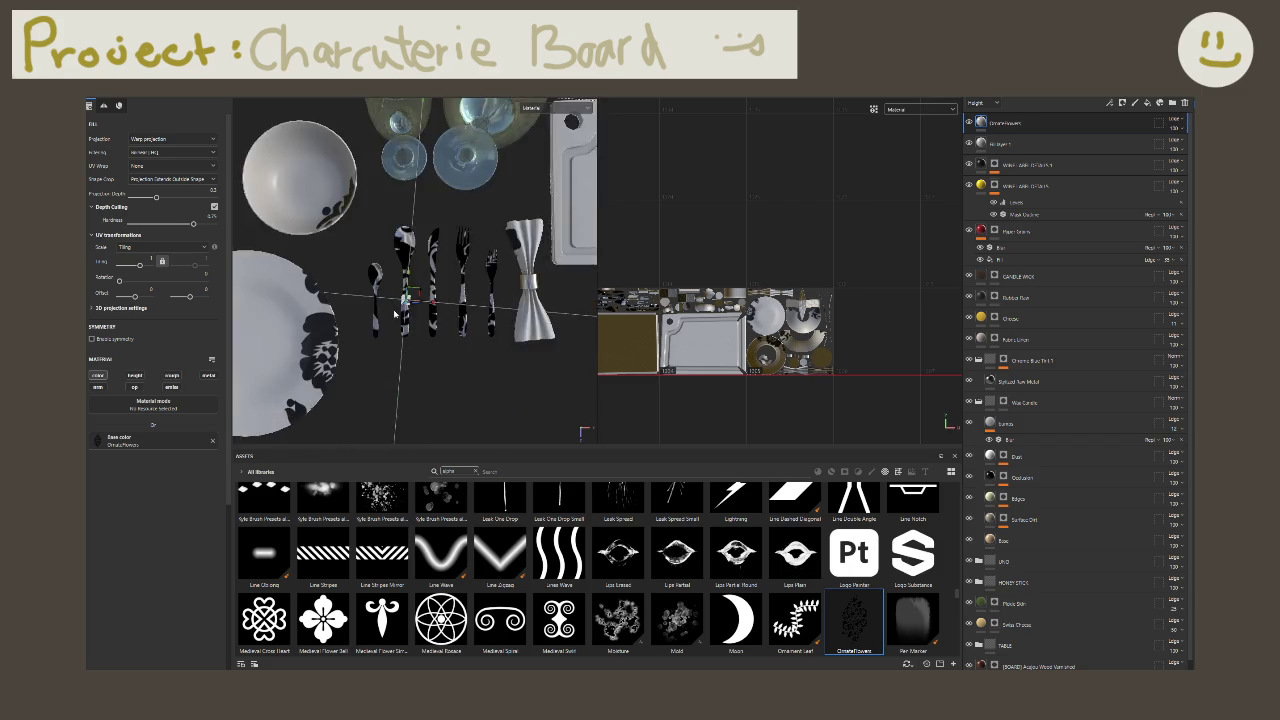
{"action": "scroll", "coordinate": [401, 312], "scroll_direction": "up", "scroll_amount": 1}
Step: Move, shrink and tilt the ornate decal onto the small left spoon, then delete that layer
{"action": "mouse_move", "coordinate": [401, 312]}
{"action": "left_mouse_down"}
{"action": "mouse_move", "coordinate": [355, 307]}
{"action": "mouse_move", "coordinate": [368, 332]}
{"action": "mouse_move", "coordinate": [292, 284]}
{"action": "left_mouse_up"}
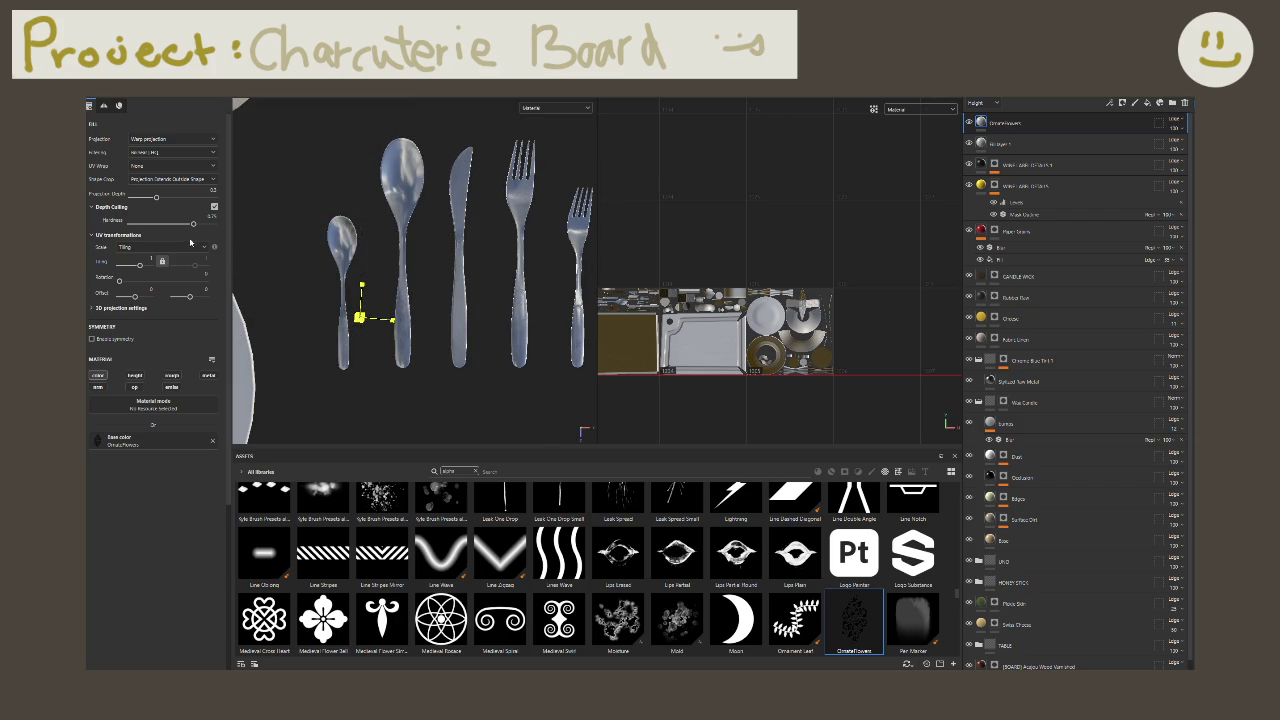
{"action": "left_click_drag", "start_coordinate": [224, 274], "coordinate": [250, 294]}
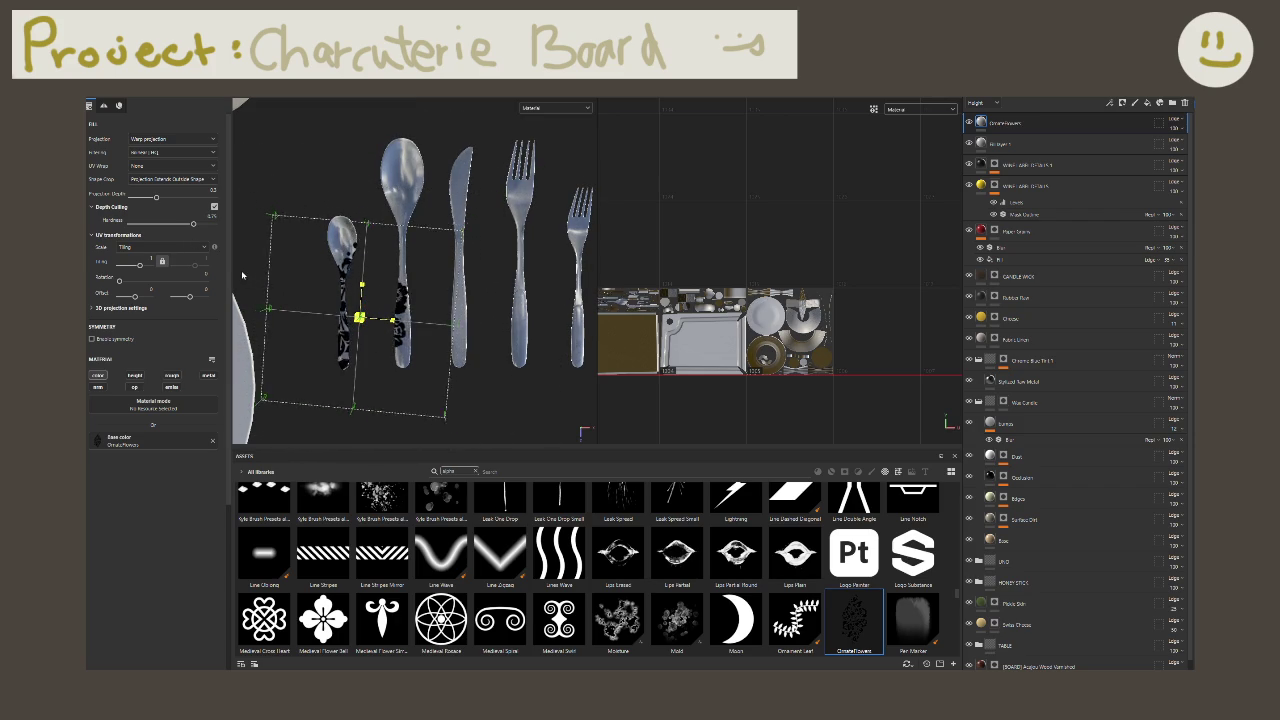
{"action": "left_click_drag", "start_coordinate": [250, 294], "coordinate": [330, 333]}
{"action": "middle_click_drag", "start_coordinate": [330, 333], "coordinate": [387, 295]}
{"action": "scroll", "coordinate": [388, 295], "scroll_direction": "up", "scroll_amount": 3}
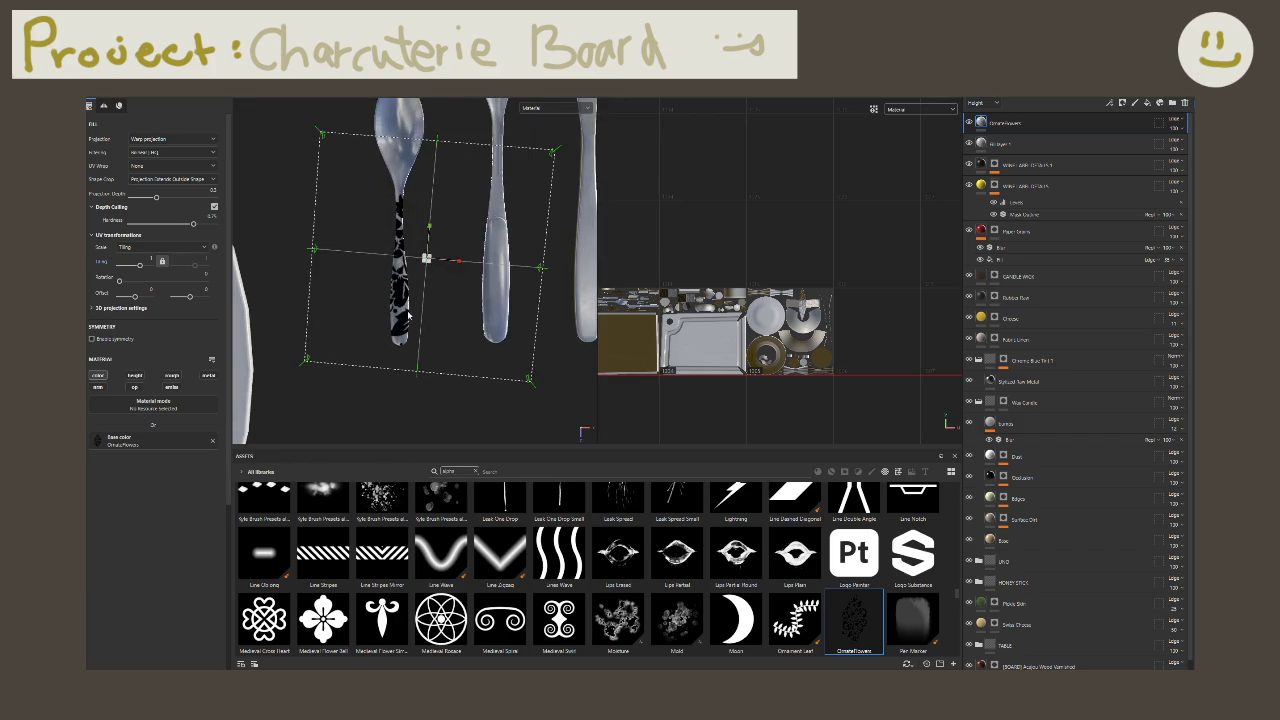
{"action": "mouse_move", "coordinate": [448, 280]}
{"action": "left_mouse_down"}
{"action": "mouse_move", "coordinate": [469, 272]}
{"action": "mouse_move", "coordinate": [358, 322]}
{"action": "left_mouse_up"}
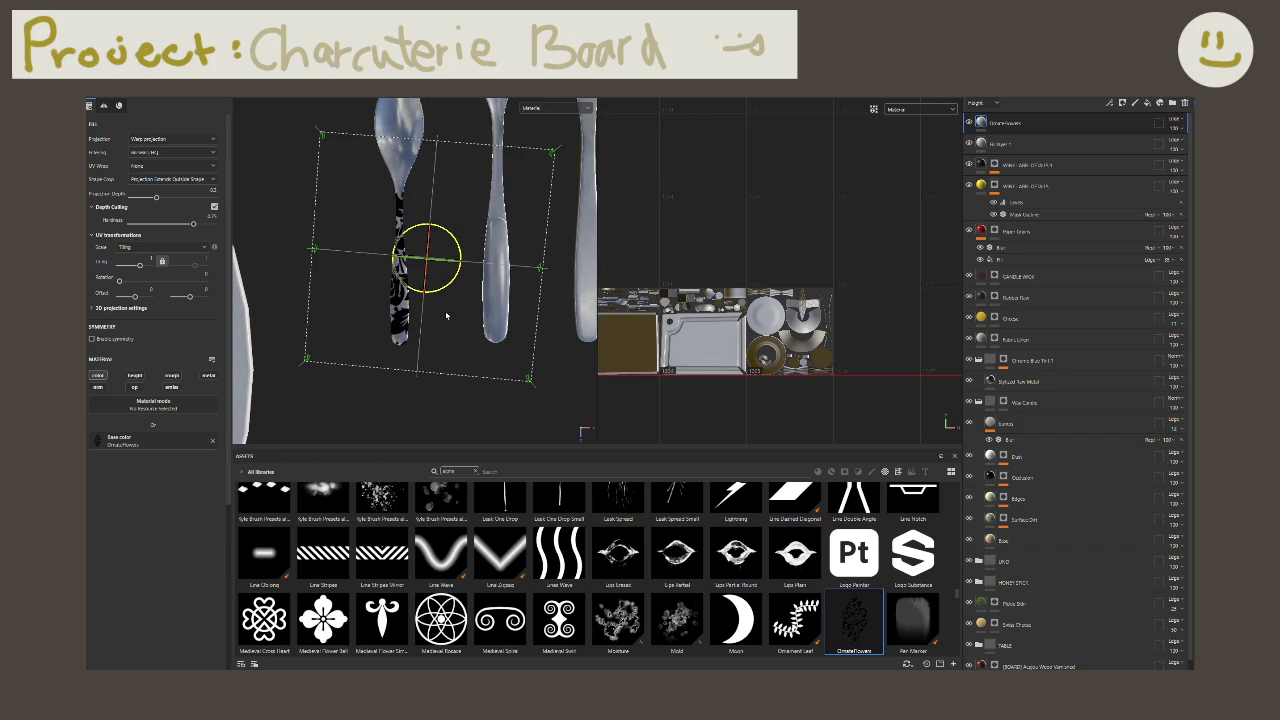
{"action": "left_click_drag", "start_coordinate": [443, 314], "coordinate": [527, 292]}
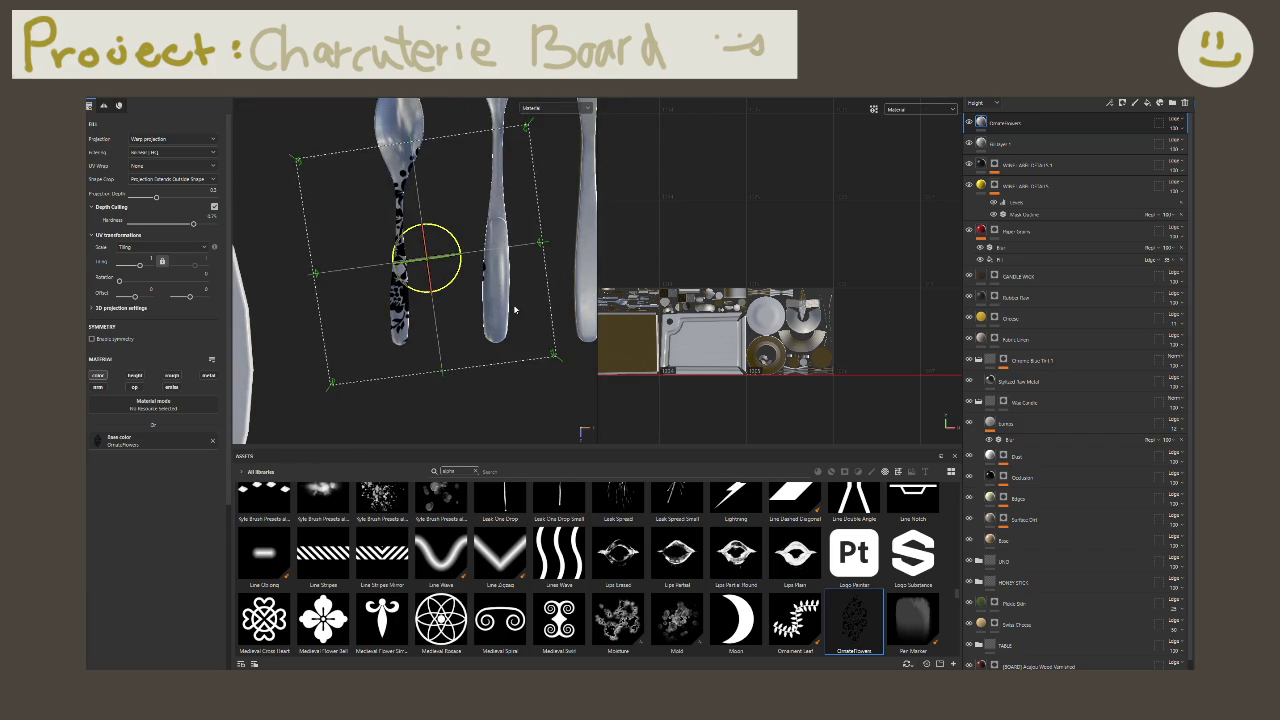
{"action": "mouse_move", "coordinate": [515, 305]}
{"action": "left_mouse_down"}
{"action": "mouse_move", "coordinate": [441, 324]}
{"action": "mouse_move", "coordinate": [470, 333]}
{"action": "mouse_move", "coordinate": [426, 272]}
{"action": "left_mouse_up"}
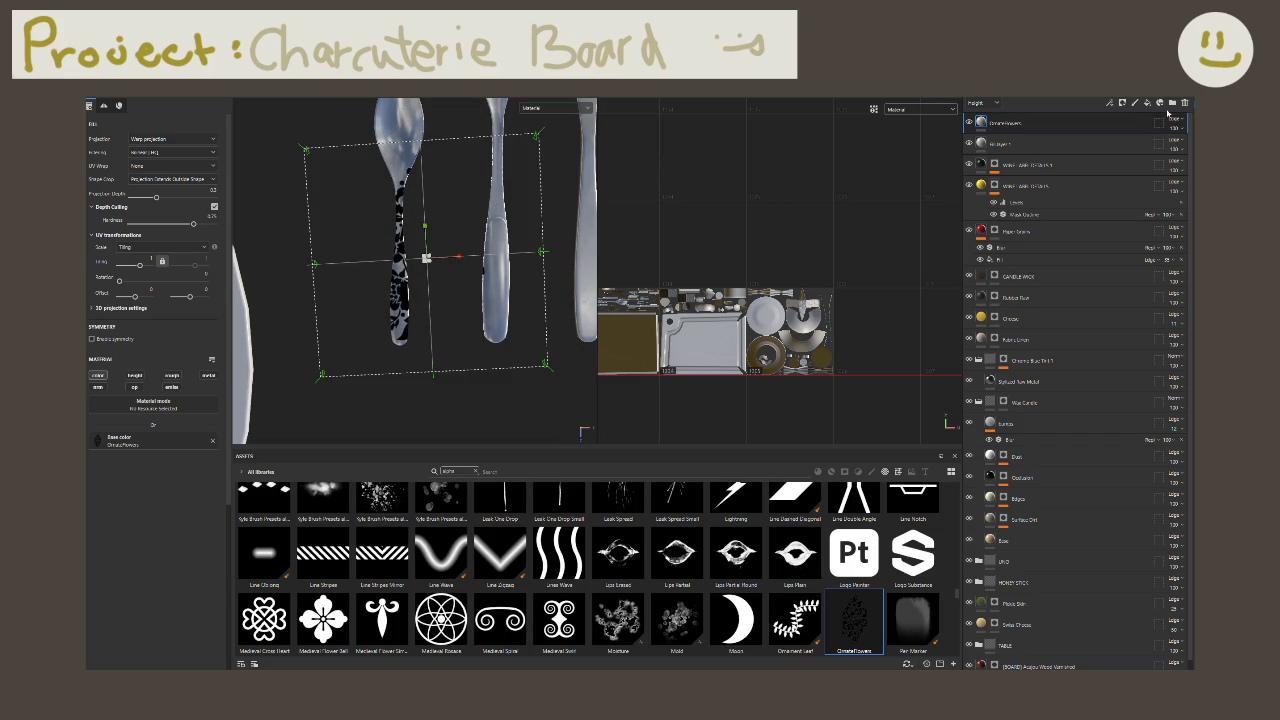
{"action": "left_click", "coordinate": [1184, 103]}
Step: Delete the leftover fill layer and scroll the Assets alphas to the ornate alpha
{"action": "left_click", "coordinate": [1184, 103]}
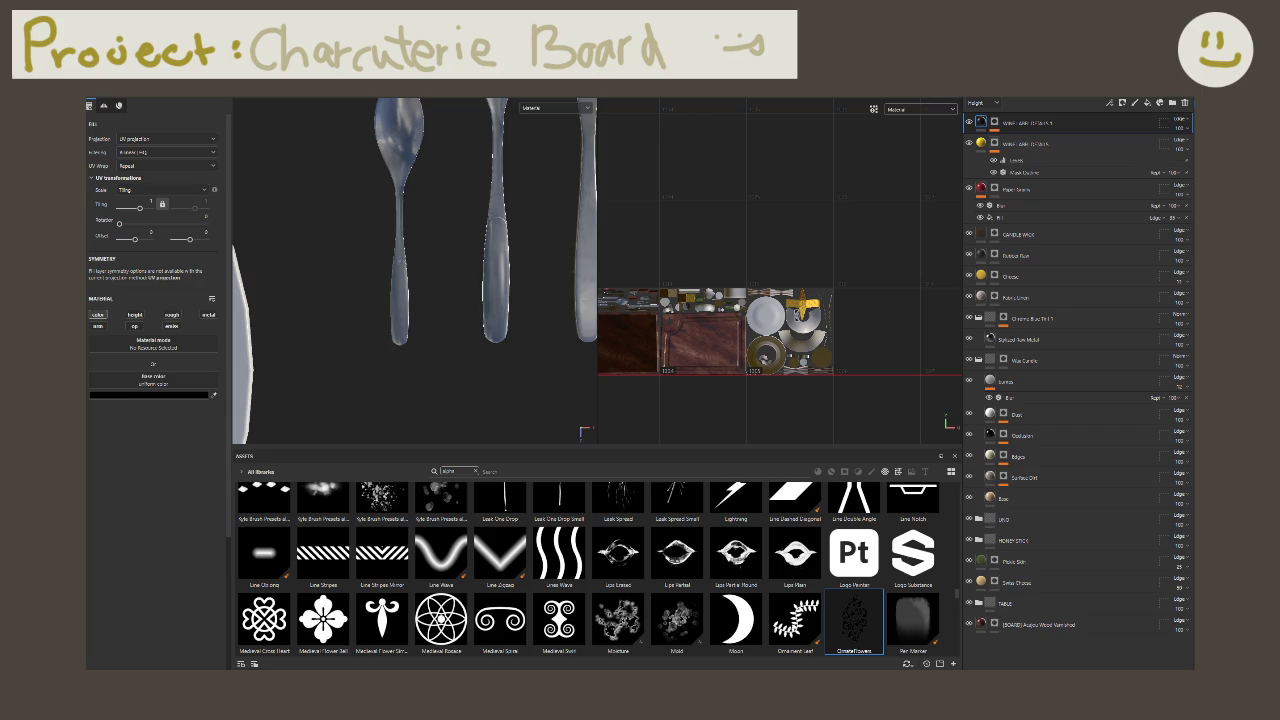
{"action": "scroll", "coordinate": [686, 620], "scroll_direction": "up", "scroll_amount": 3}
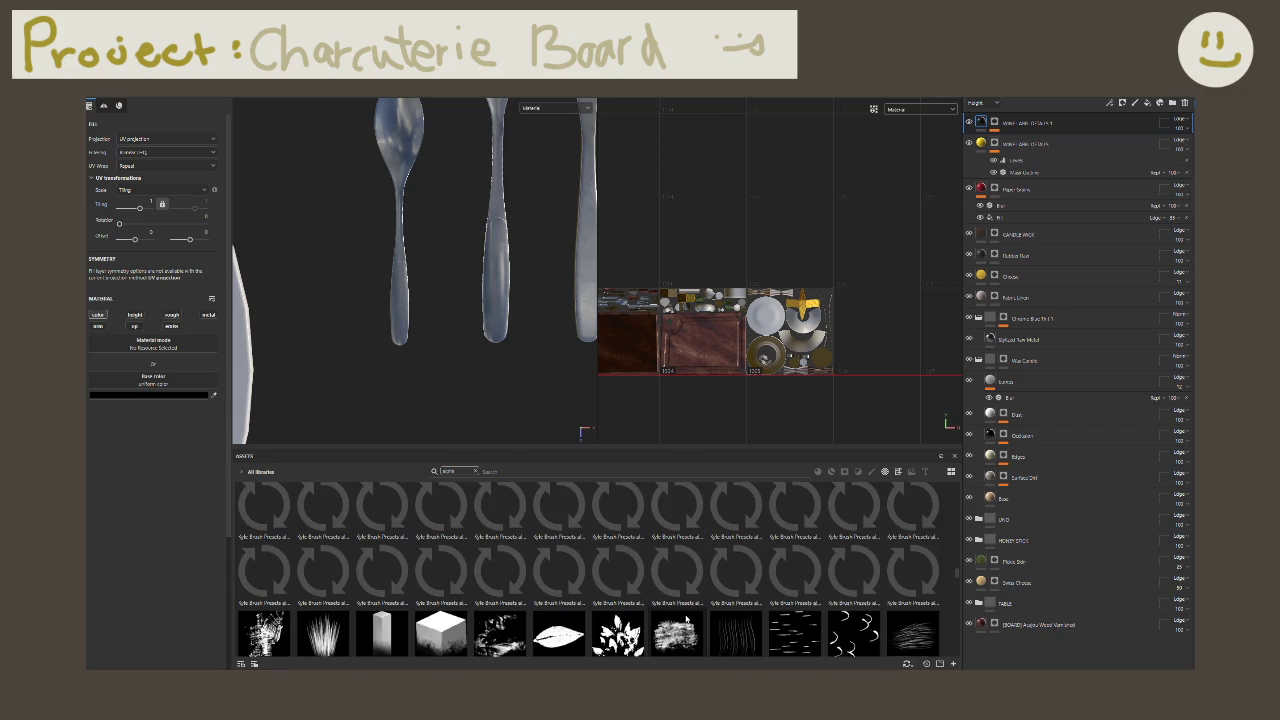
{"action": "scroll", "coordinate": [687, 618], "scroll_direction": "up", "scroll_amount": 2}
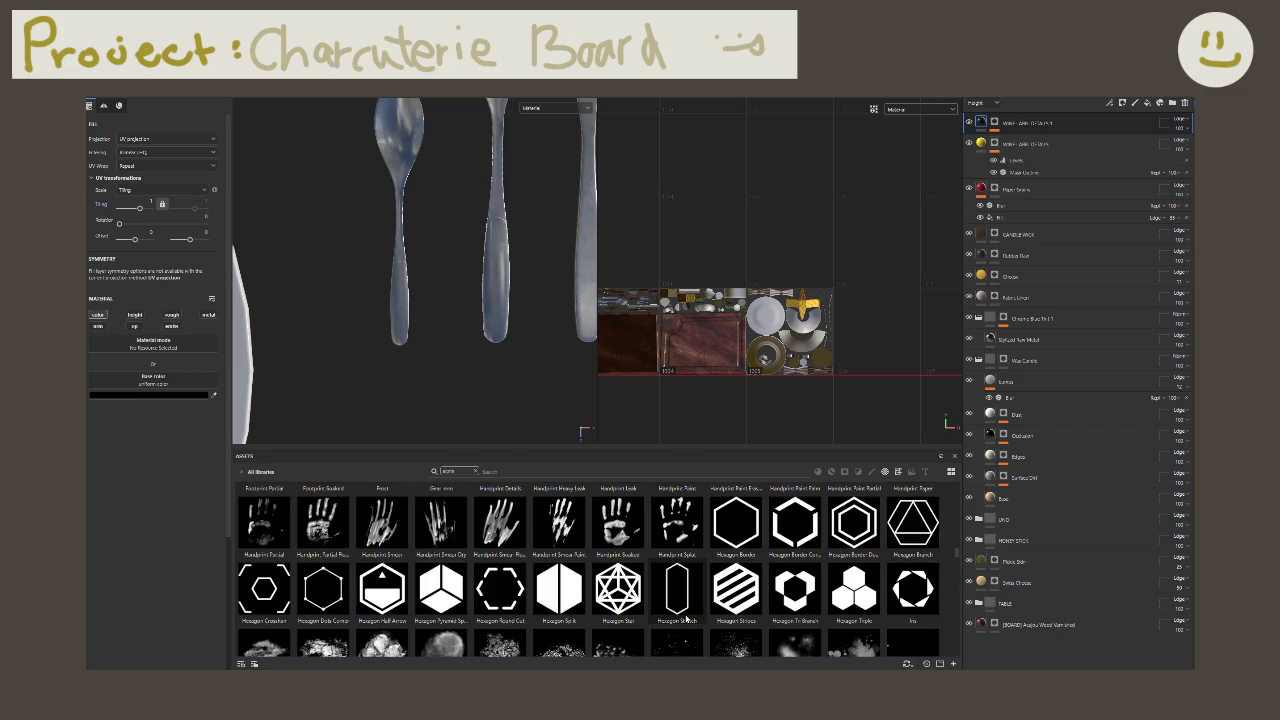
{"action": "scroll", "coordinate": [686, 620], "scroll_direction": "up", "scroll_amount": 2}
{"action": "scroll", "coordinate": [686, 620], "scroll_direction": "up", "scroll_amount": 2}
{"action": "scroll", "coordinate": [686, 620], "scroll_direction": "up", "scroll_amount": 2}
{"action": "scroll", "coordinate": [686, 620], "scroll_direction": "down", "scroll_amount": 5}
{"action": "scroll", "coordinate": [690, 620], "scroll_direction": "down", "scroll_amount": 5}
{"action": "scroll", "coordinate": [740, 617], "scroll_direction": "down", "scroll_amount": 5}
{"action": "scroll", "coordinate": [760, 610], "scroll_direction": "down", "scroll_amount": 5}
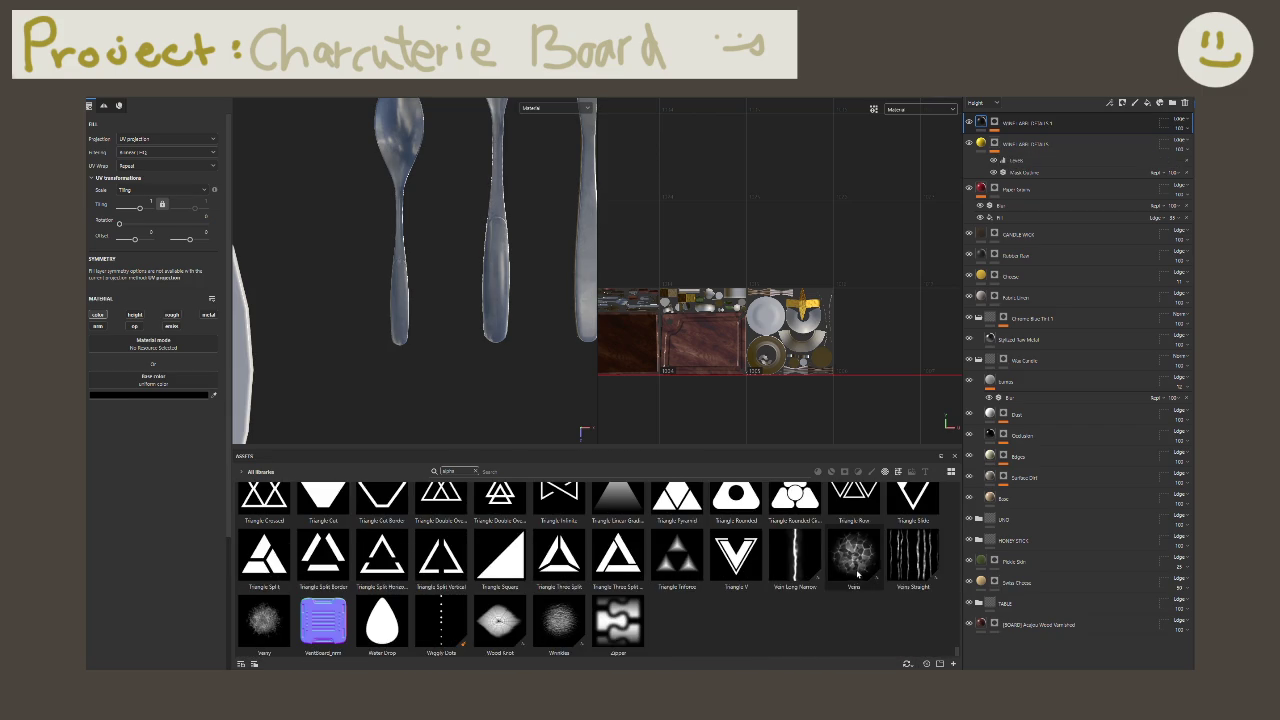
{"action": "scroll", "coordinate": [843, 575], "scroll_direction": "up", "scroll_amount": 5}
{"action": "scroll", "coordinate": [843, 575], "scroll_direction": "up", "scroll_amount": 5}
Step: Drop the ornate alpha onto the spoon as a Height-only projected layer
{"action": "mouse_move", "coordinate": [854, 565]}
{"action": "left_mouse_down"}
{"action": "mouse_move", "coordinate": [437, 342]}
{"action": "mouse_move", "coordinate": [412, 300]}
{"action": "left_mouse_up"}
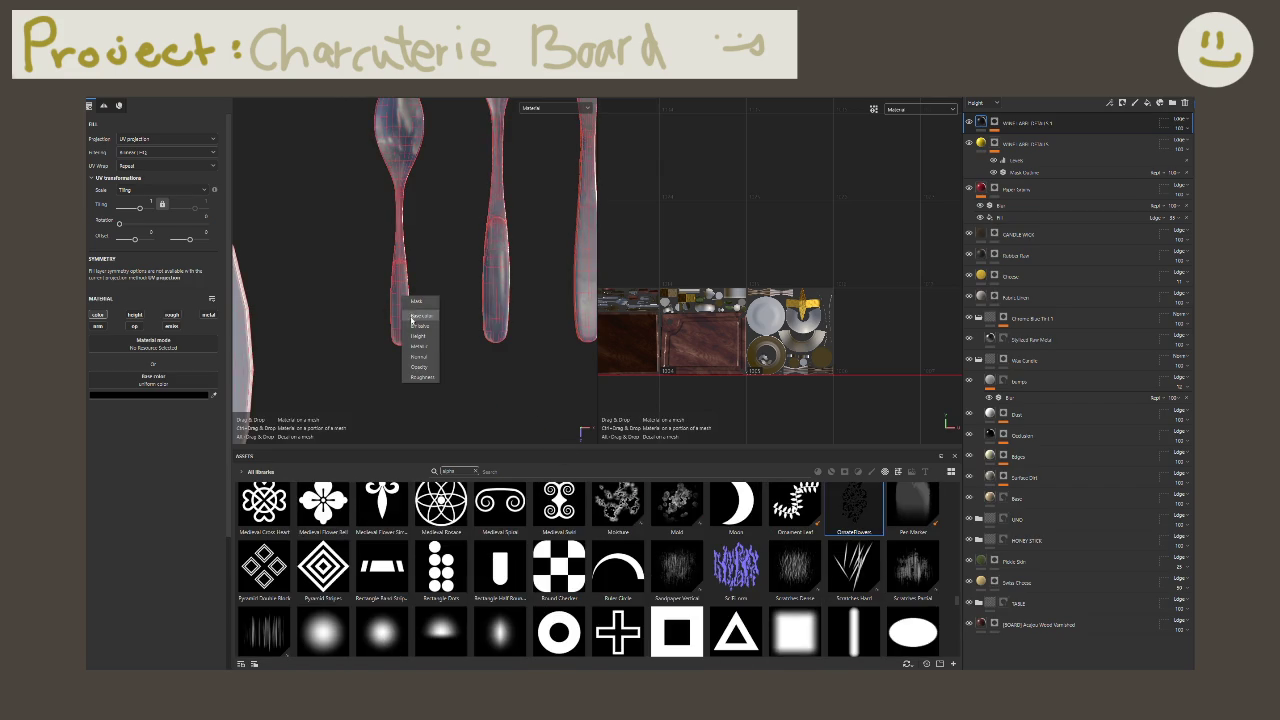
{"action": "left_click", "coordinate": [417, 337]}
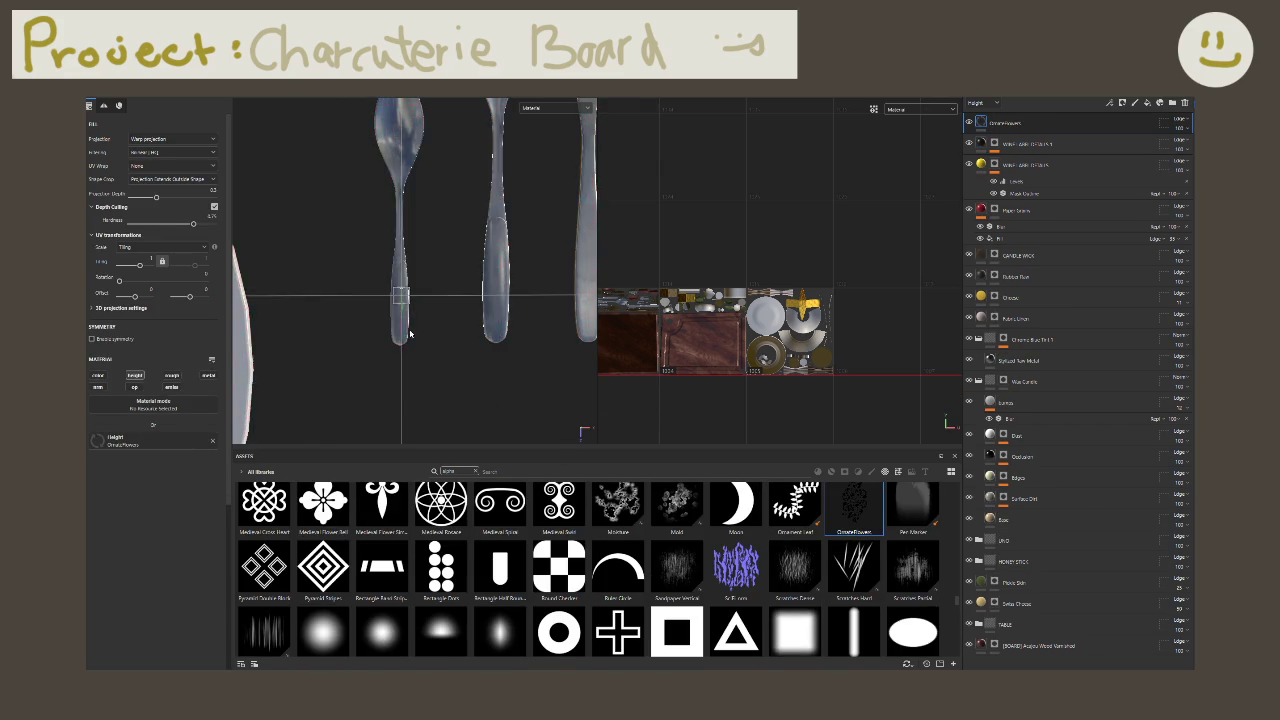
{"action": "scroll", "coordinate": [408, 332], "scroll_direction": "up", "scroll_amount": 3}
{"action": "scroll", "coordinate": [404, 328], "scroll_direction": "up", "scroll_amount": 3}
{"action": "mouse_move", "coordinate": [403, 326]}
{"action": "left_mouse_down", "text": "alt"}
{"action": "mouse_move", "coordinate": [398, 250]}
{"action": "mouse_move", "coordinate": [318, 206]}
{"action": "mouse_move", "coordinate": [248, 186]}
{"action": "mouse_move", "coordinate": [249, 201]}
{"action": "left_mouse_up", "text": "alt"}
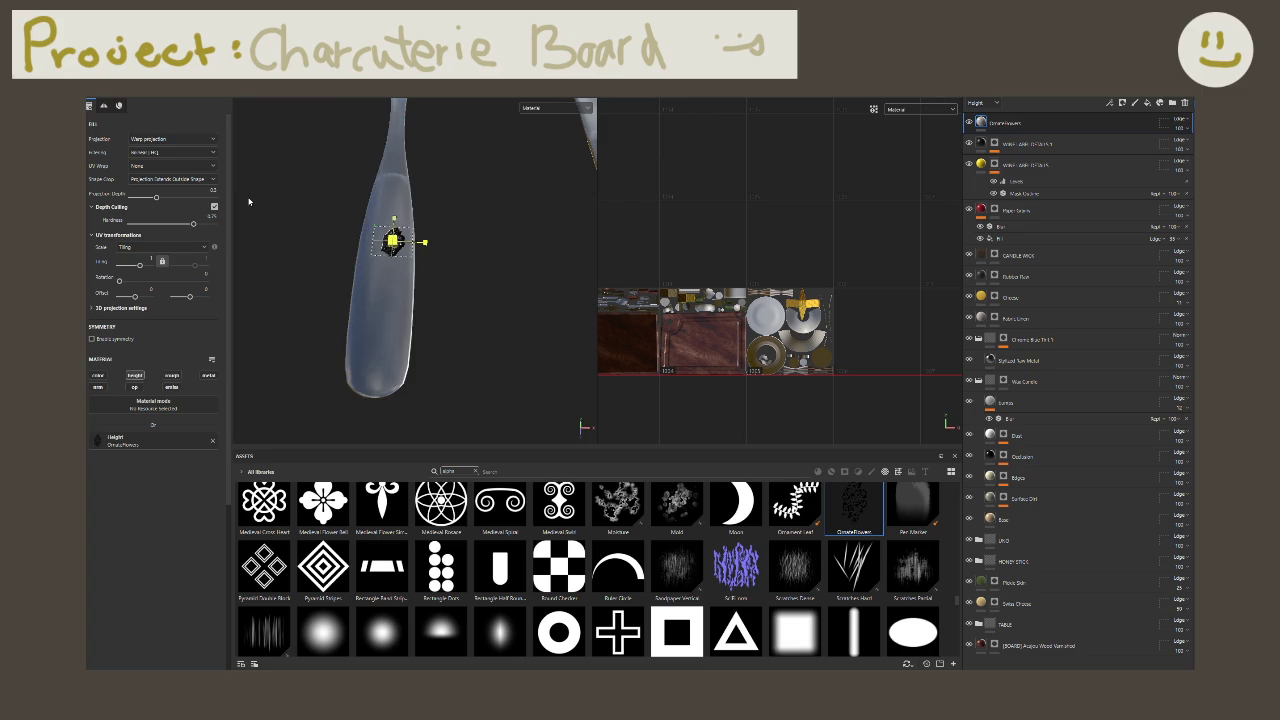
Step: Enlarge and nudge the ornate stencil on the handle, undoing a trial rotation
{"action": "left_click_drag", "start_coordinate": [314, 211], "coordinate": [317, 249], "text": "alt"}
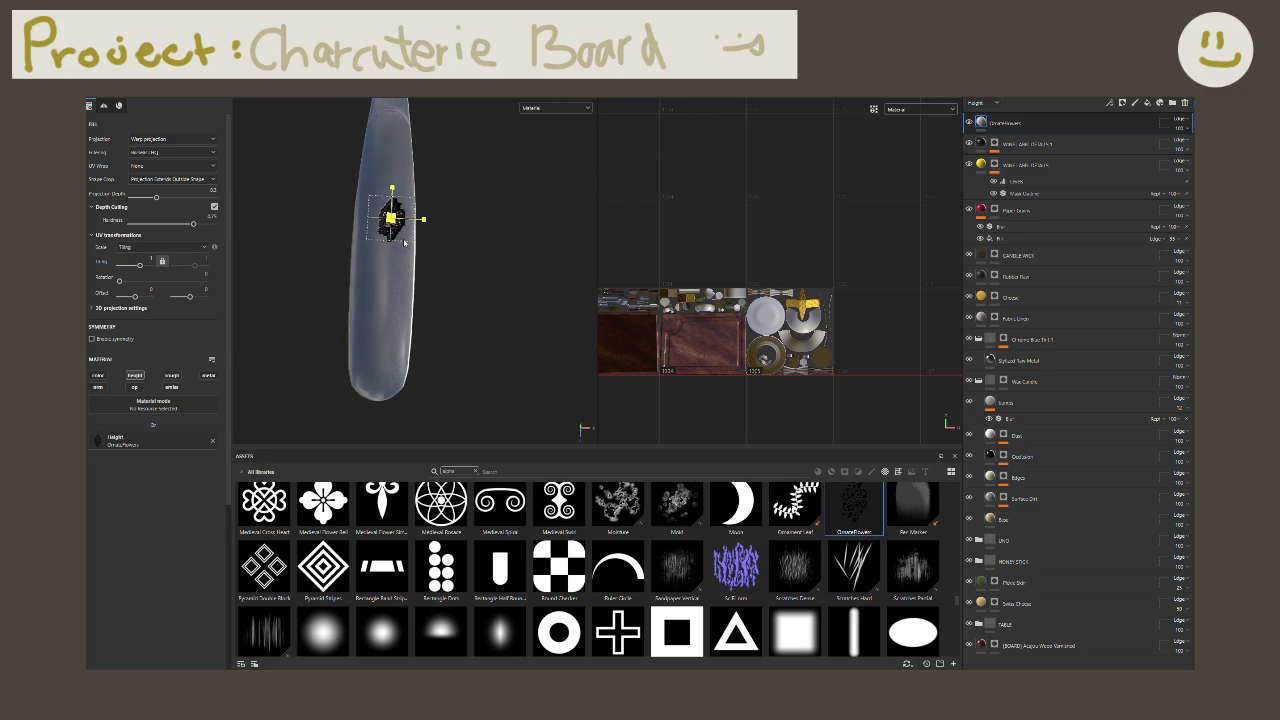
{"action": "mouse_move", "coordinate": [418, 275]}
{"action": "left_mouse_down"}
{"action": "mouse_move", "coordinate": [477, 252]}
{"action": "mouse_move", "coordinate": [471, 290]}
{"action": "left_mouse_up"}
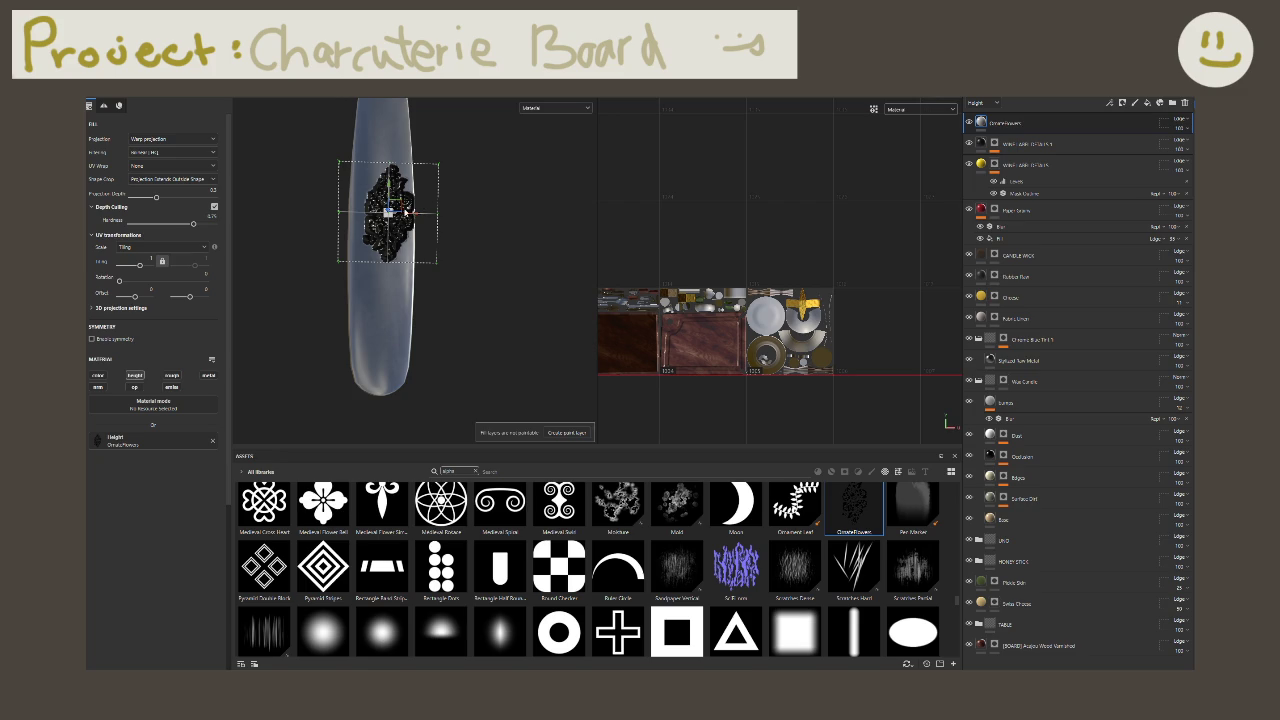
{"action": "left_click_drag", "start_coordinate": [414, 214], "coordinate": [380, 212]}
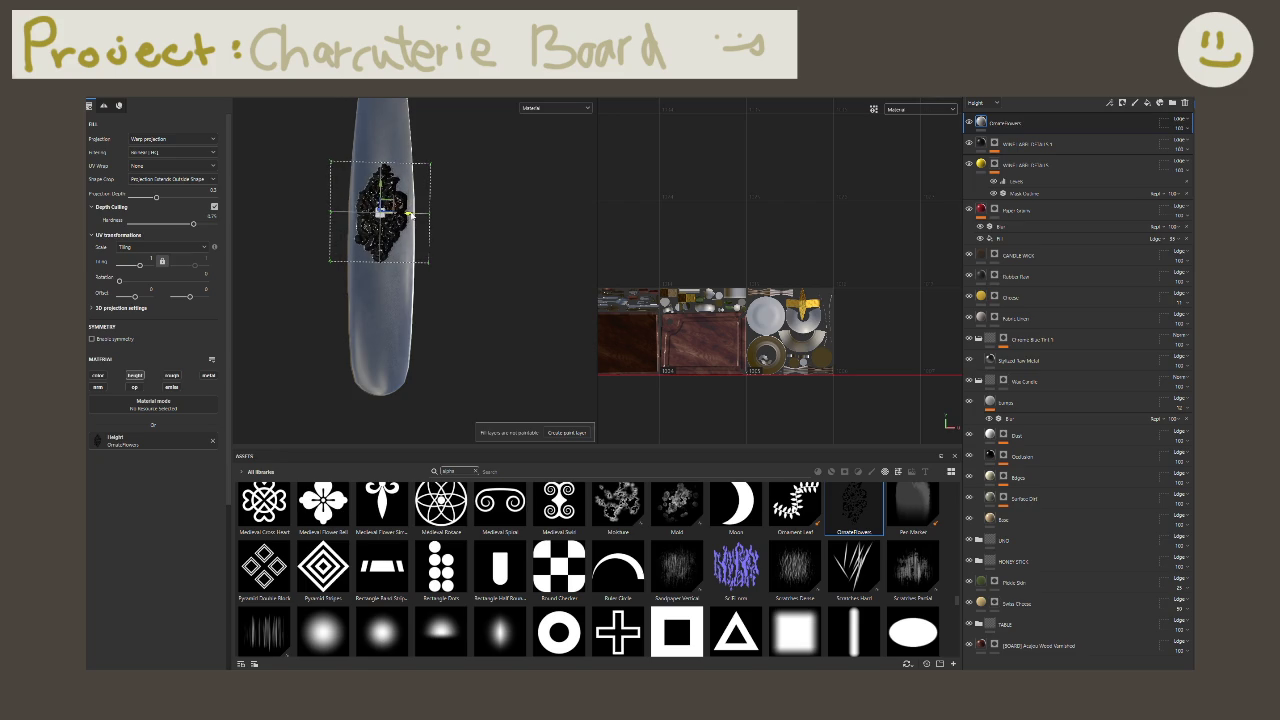
{"action": "key", "text": "w"}
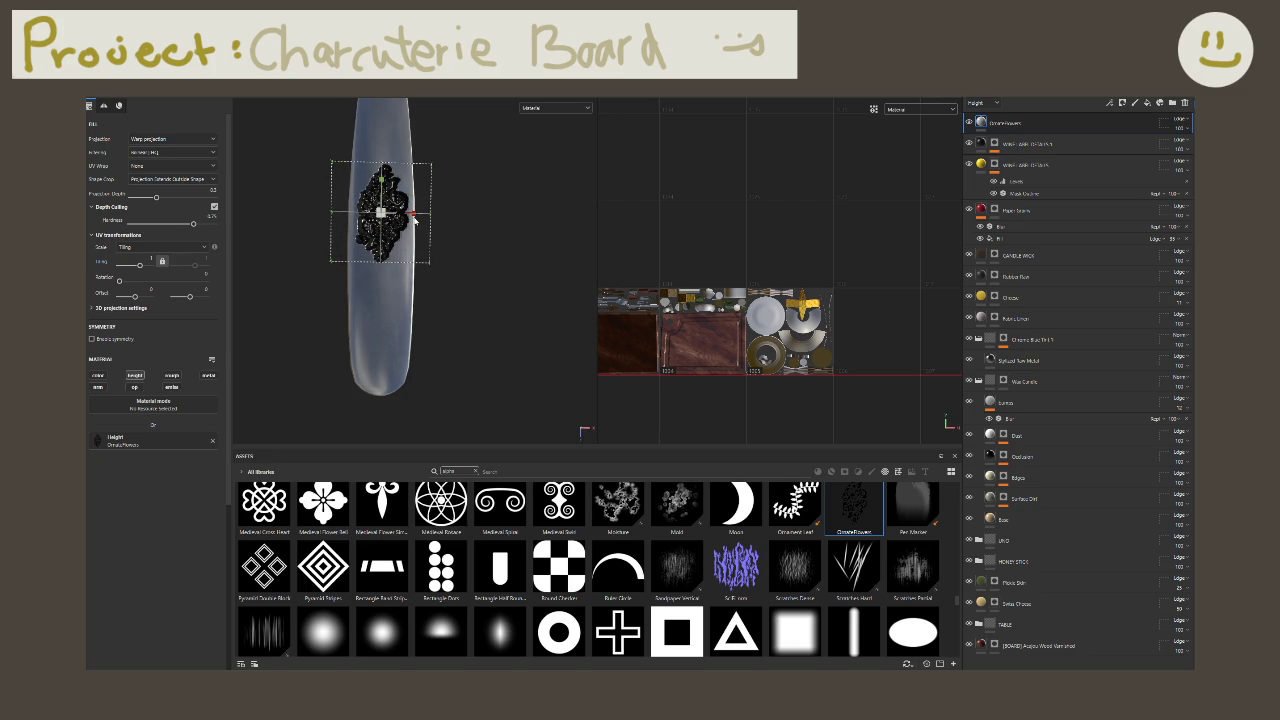
{"action": "left_click_drag", "start_coordinate": [383, 180], "coordinate": [391, 207]}
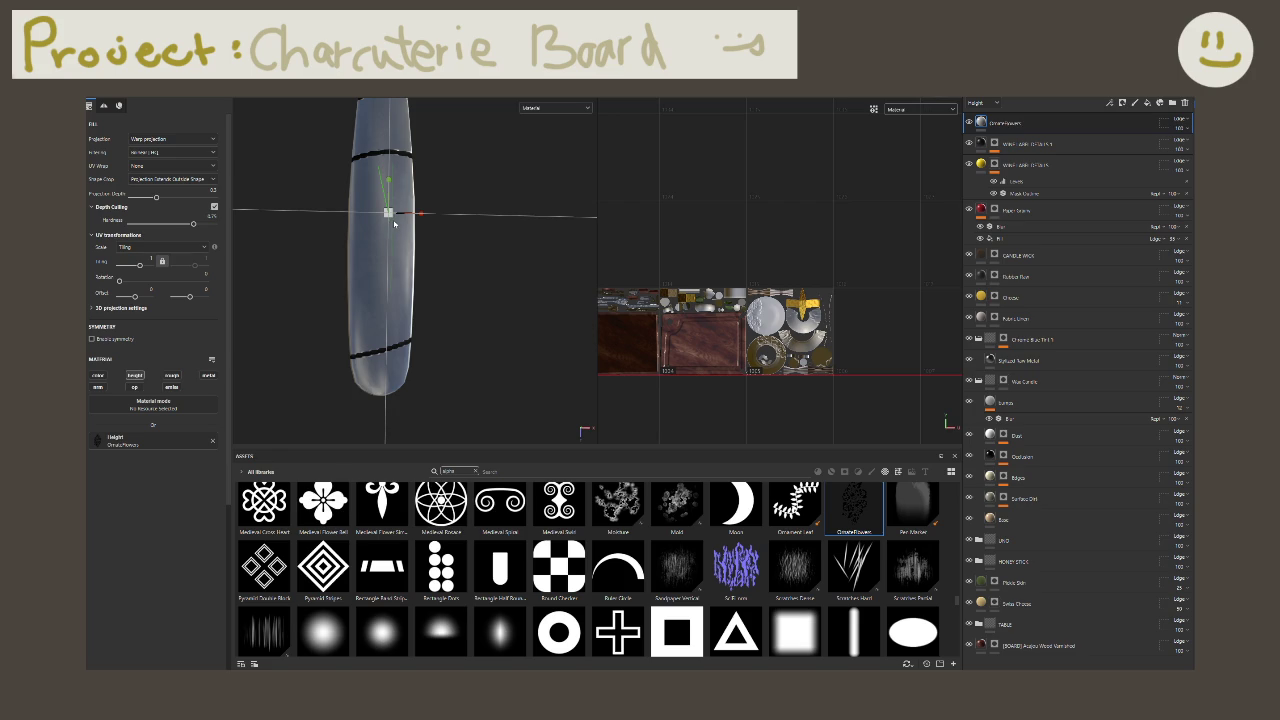
{"action": "key", "text": "ctrl+z"}
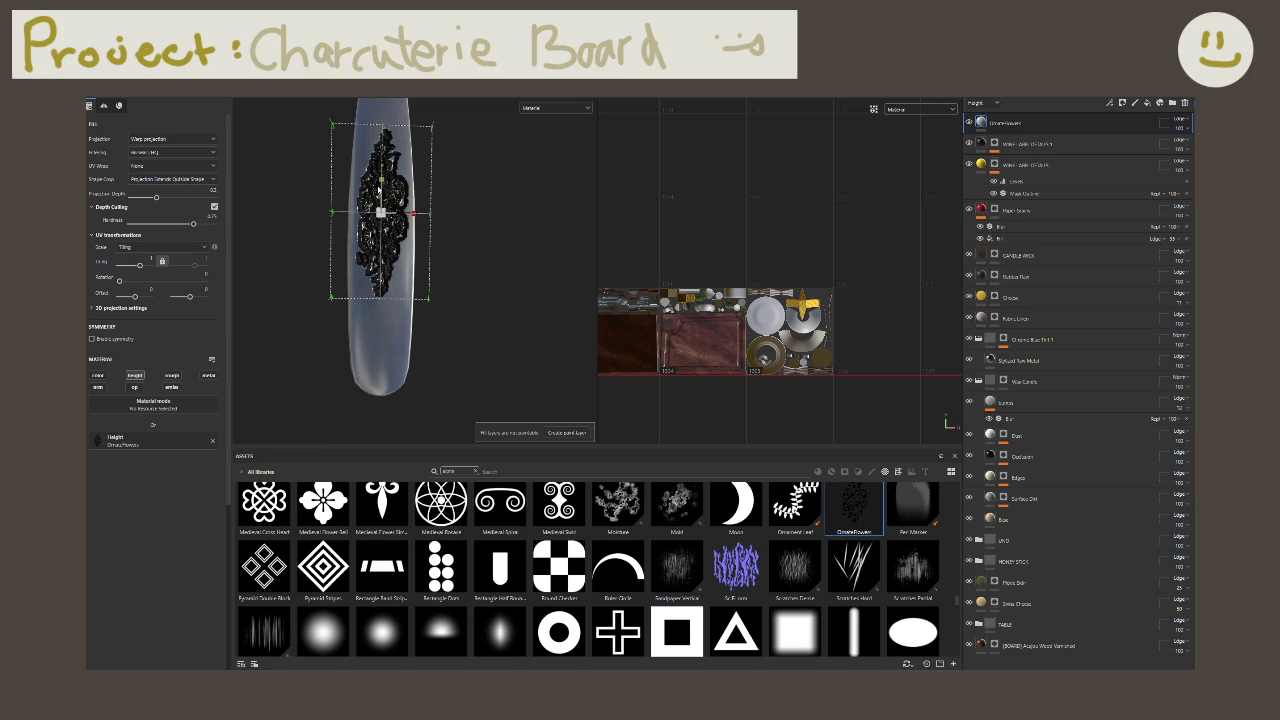
Step: Stretch the ornate pattern lengthwise along the handle and rotate it level
{"action": "left_click_drag", "start_coordinate": [382, 182], "coordinate": [388, 218]}
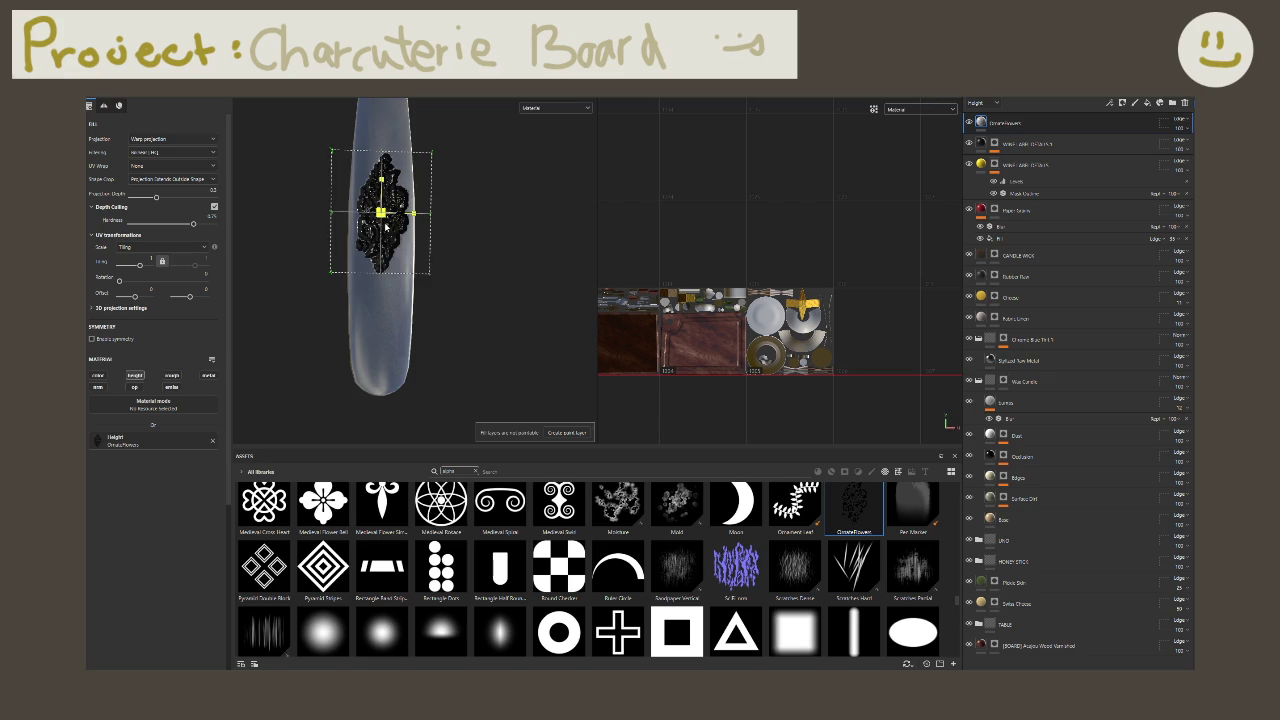
{"action": "left_click_drag", "start_coordinate": [385, 226], "coordinate": [400, 242]}
{"action": "mouse_move", "coordinate": [389, 188]}
{"action": "left_mouse_down"}
{"action": "mouse_move", "coordinate": [382, 167]}
{"action": "mouse_move", "coordinate": [581, 187]}
{"action": "left_mouse_up"}
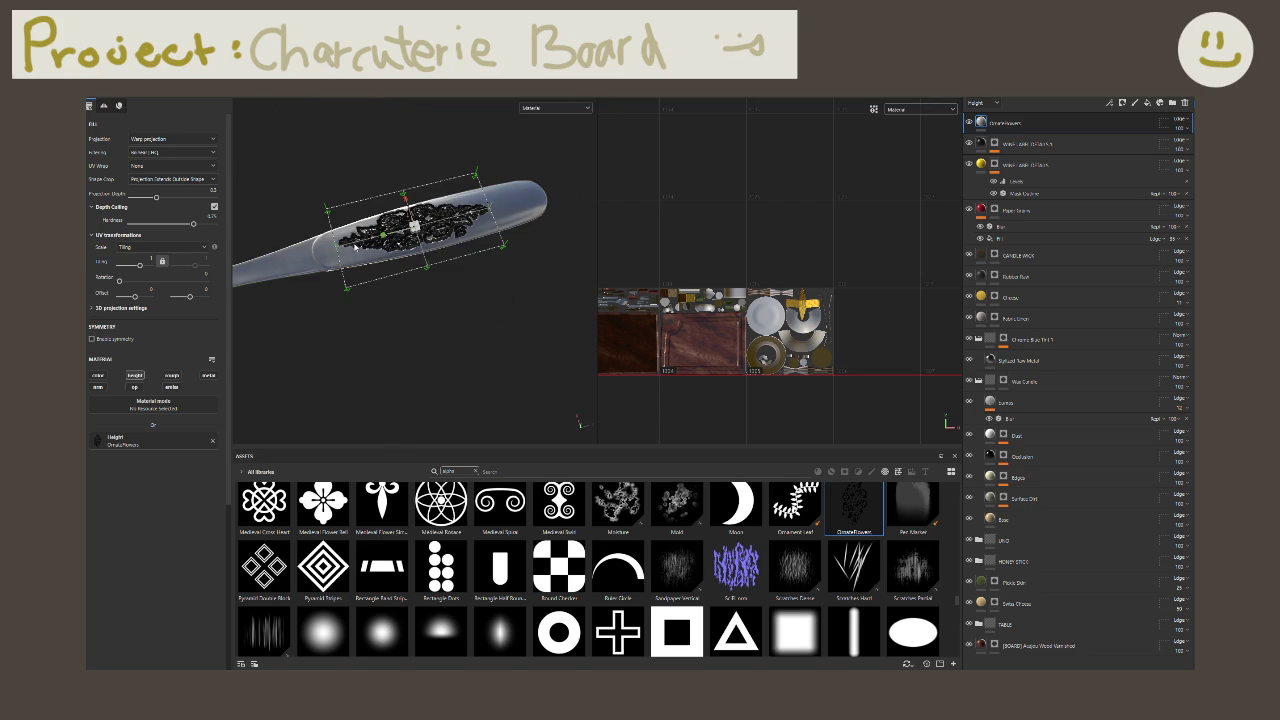
{"action": "left_click_drag", "start_coordinate": [383, 238], "coordinate": [411, 236]}
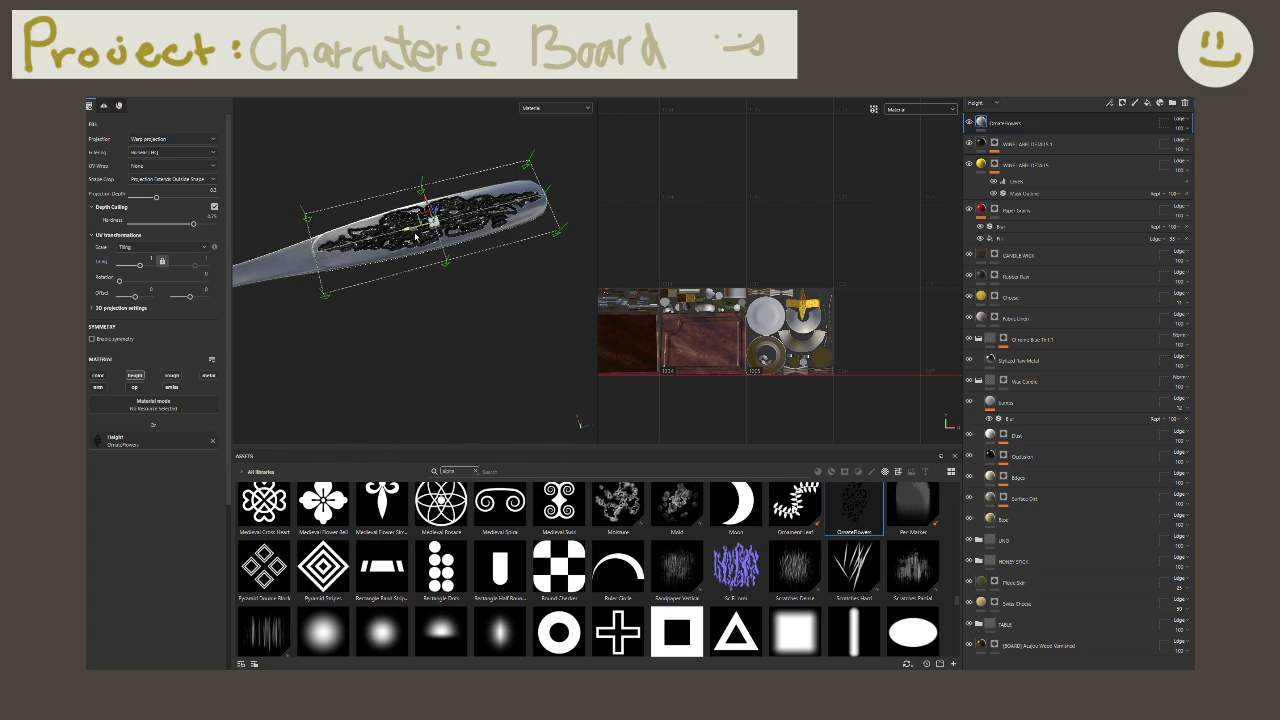
{"action": "mouse_move", "coordinate": [410, 236]}
{"action": "left_mouse_down"}
{"action": "mouse_move", "coordinate": [434, 214]}
{"action": "mouse_move", "coordinate": [444, 227]}
{"action": "mouse_move", "coordinate": [439, 201]}
{"action": "left_mouse_up"}
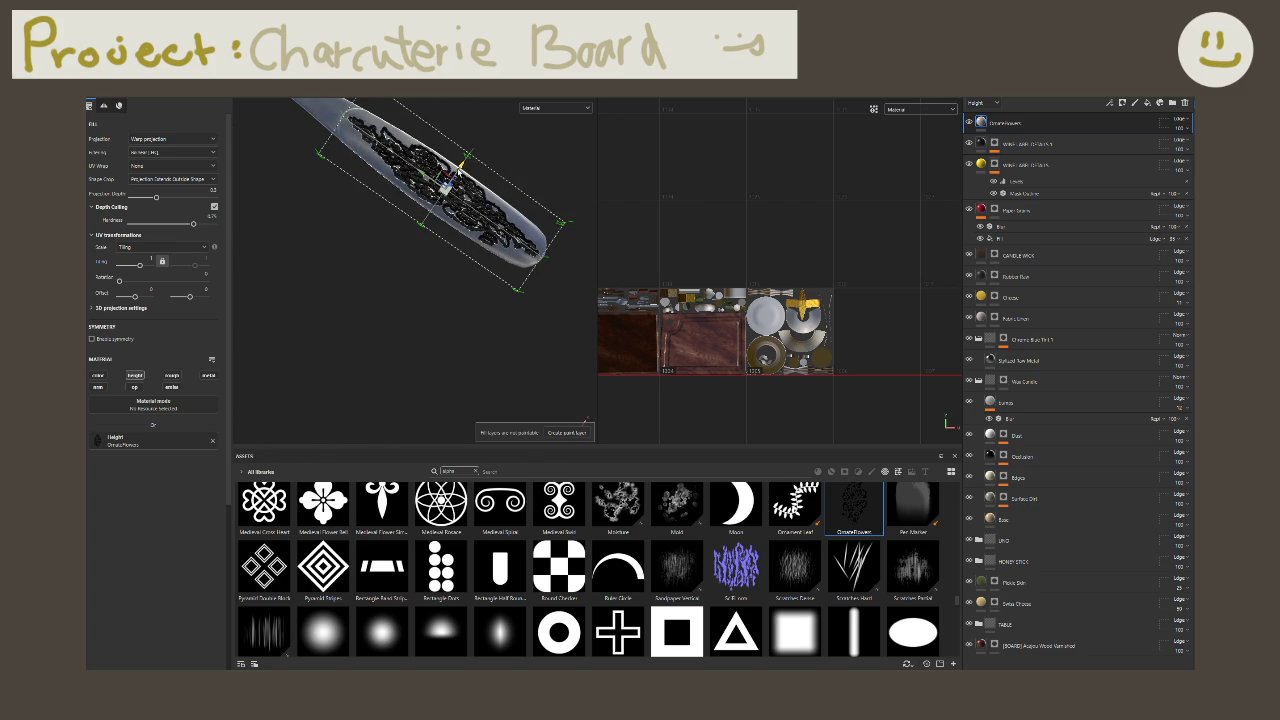
Step: Re-show the projection controls, rotate the pattern slightly, and orbit to check it
{"action": "key", "text": "1"}
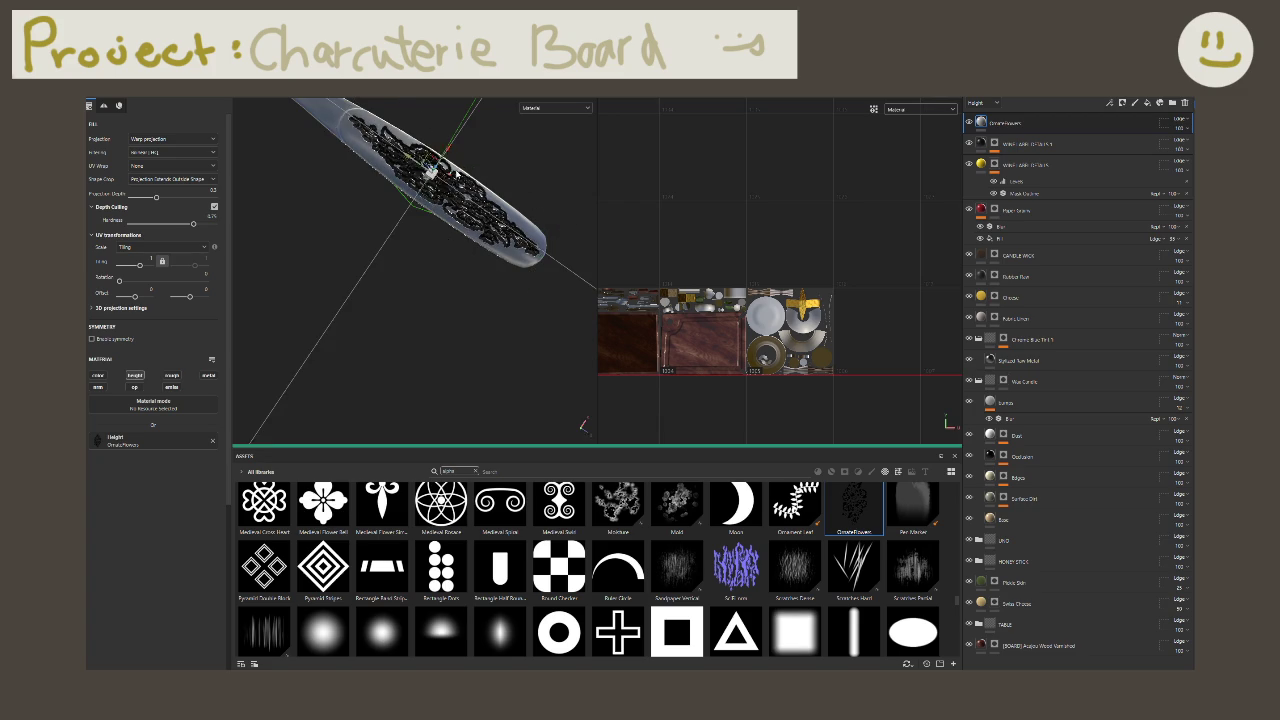
{"action": "key", "text": "1"}
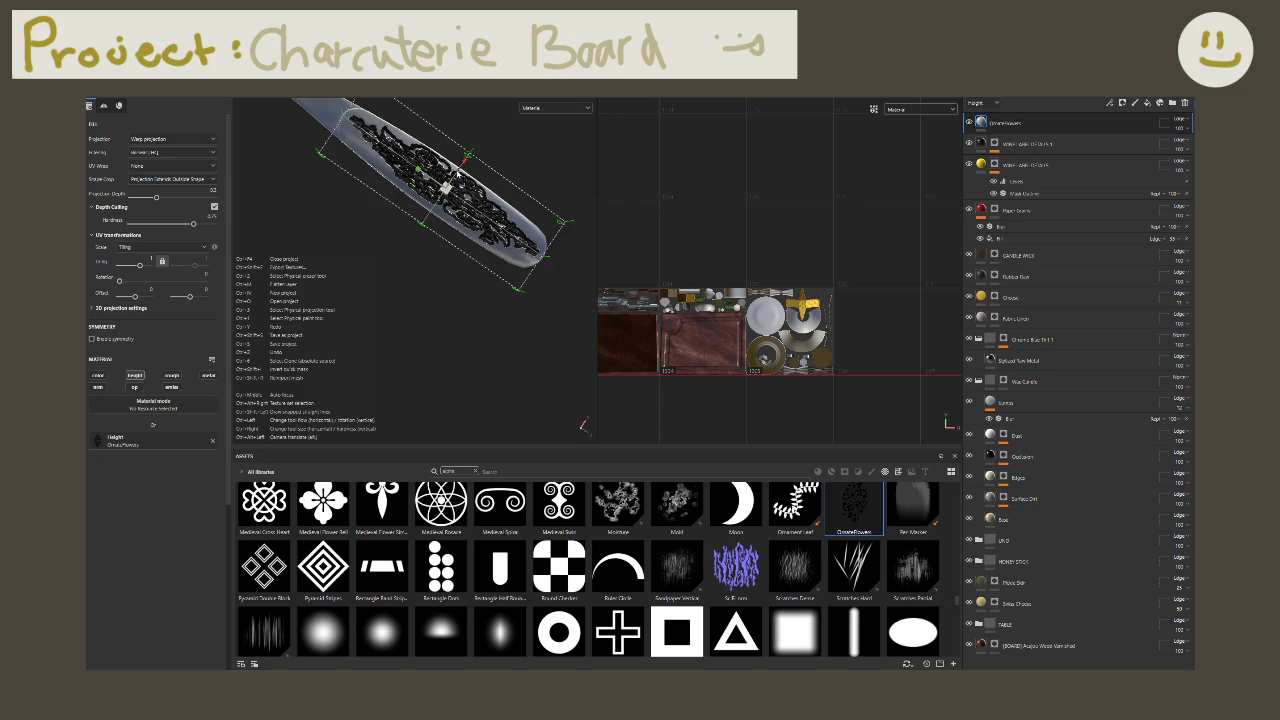
{"action": "mouse_move", "coordinate": [463, 168]}
{"action": "left_mouse_down"}
{"action": "mouse_move", "coordinate": [622, 187]}
{"action": "mouse_move", "coordinate": [529, 222]}
{"action": "mouse_move", "coordinate": [504, 281]}
{"action": "left_mouse_up"}
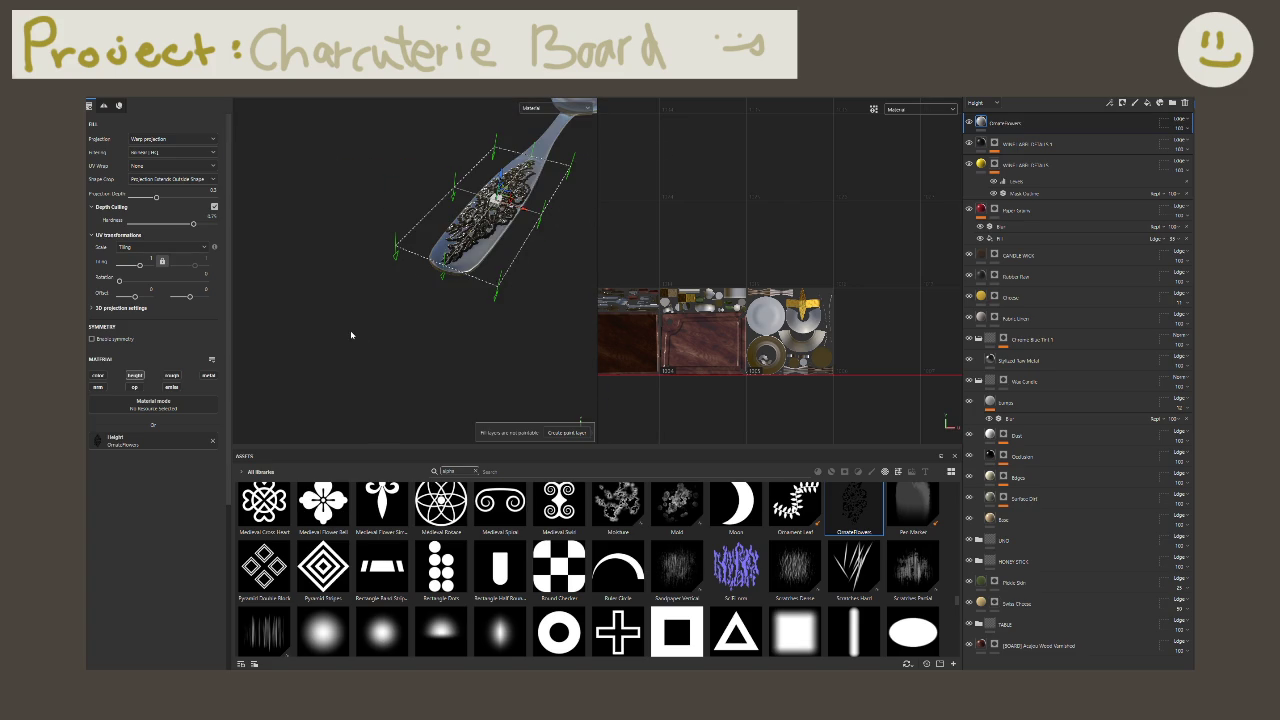
{"action": "left_click_drag", "start_coordinate": [350, 335], "coordinate": [295, 376], "text": "alt"}
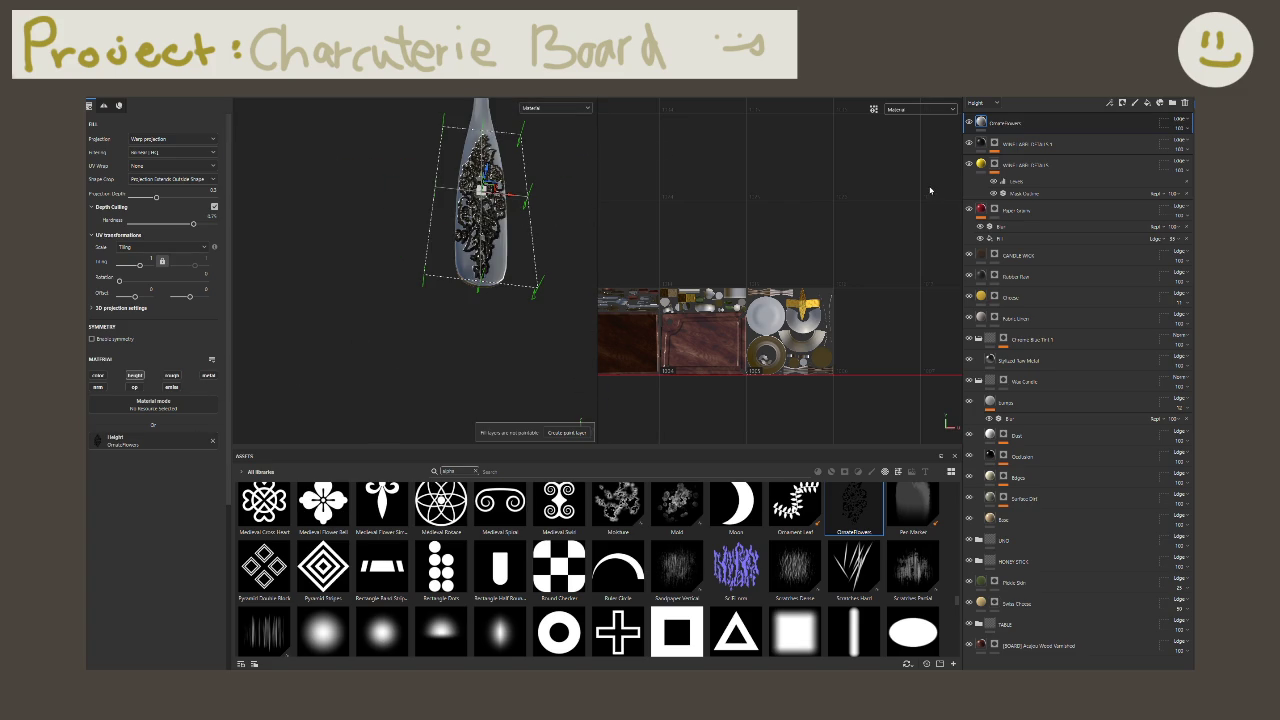
{"action": "right_click", "coordinate": [1022, 129]}
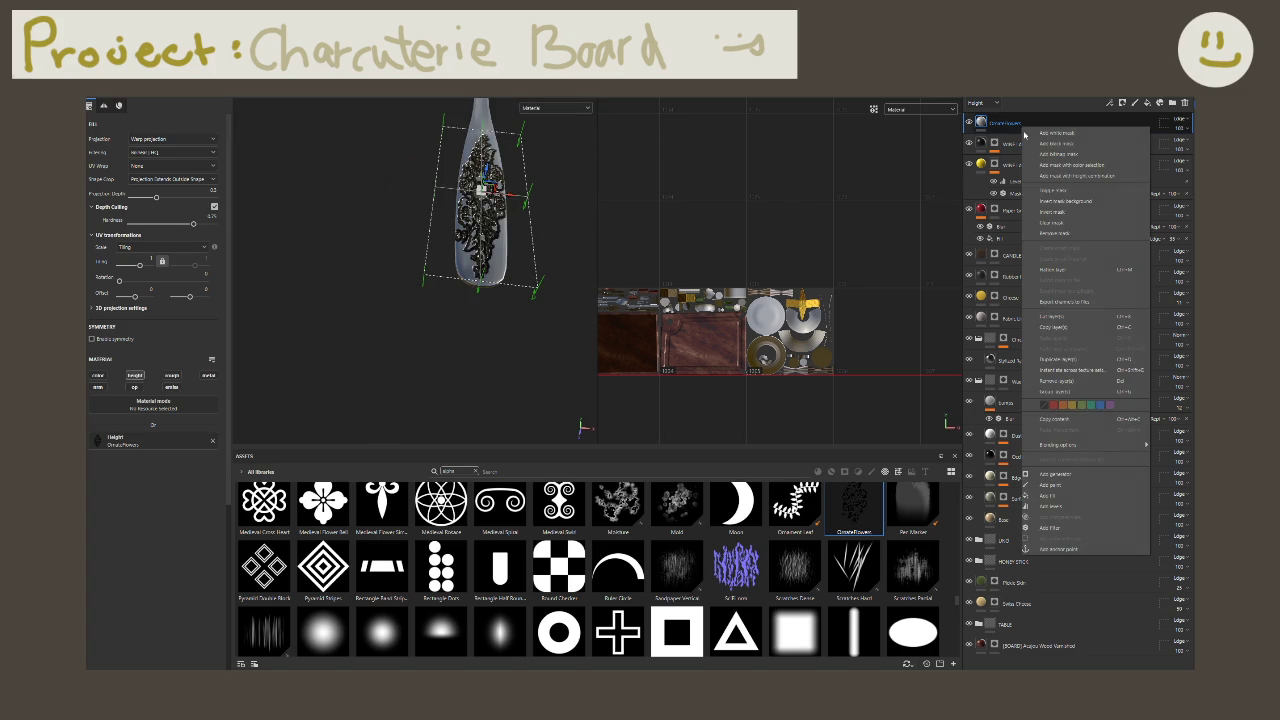
Step: Hide the ornate flower layer and orbit to face the knife handle straight on
{"action": "left_click", "coordinate": [1056, 212]}
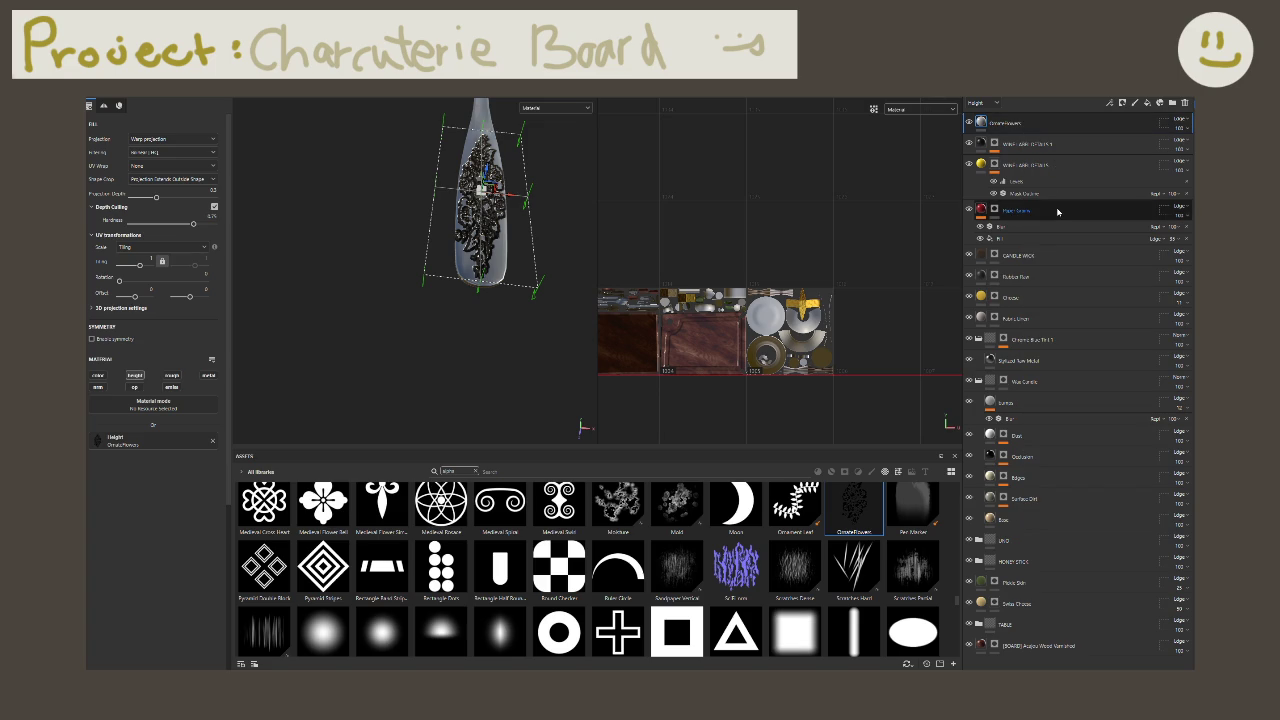
{"action": "right_click", "coordinate": [1009, 127]}
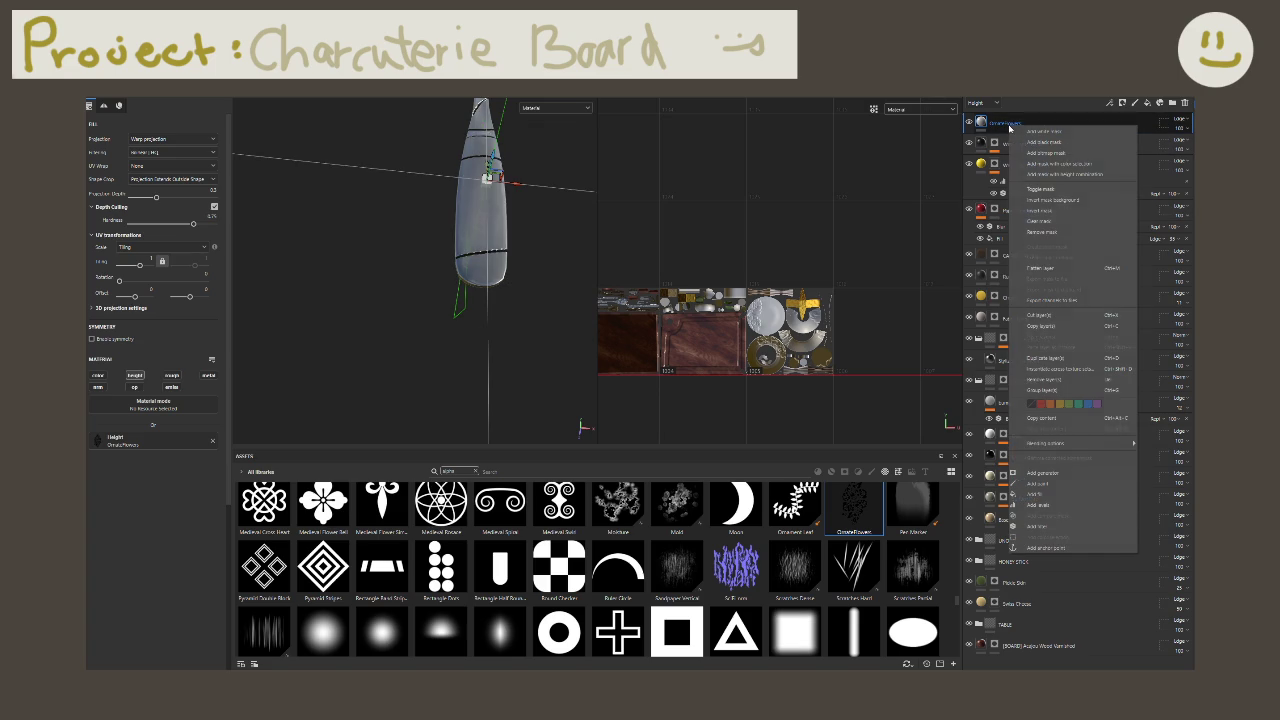
{"action": "left_click", "coordinate": [926, 131]}
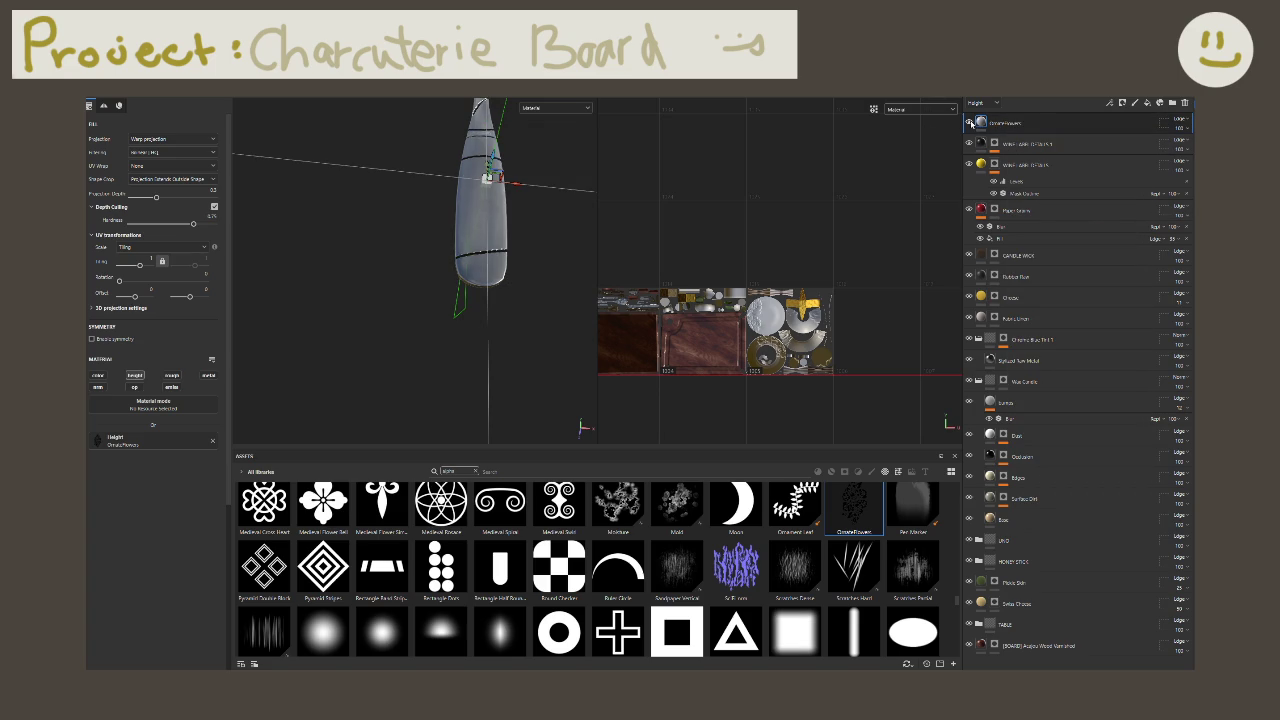
{"action": "left_click", "coordinate": [969, 122]}
{"action": "left_click_drag", "start_coordinate": [458, 228], "coordinate": [450, 218], "text": "alt"}
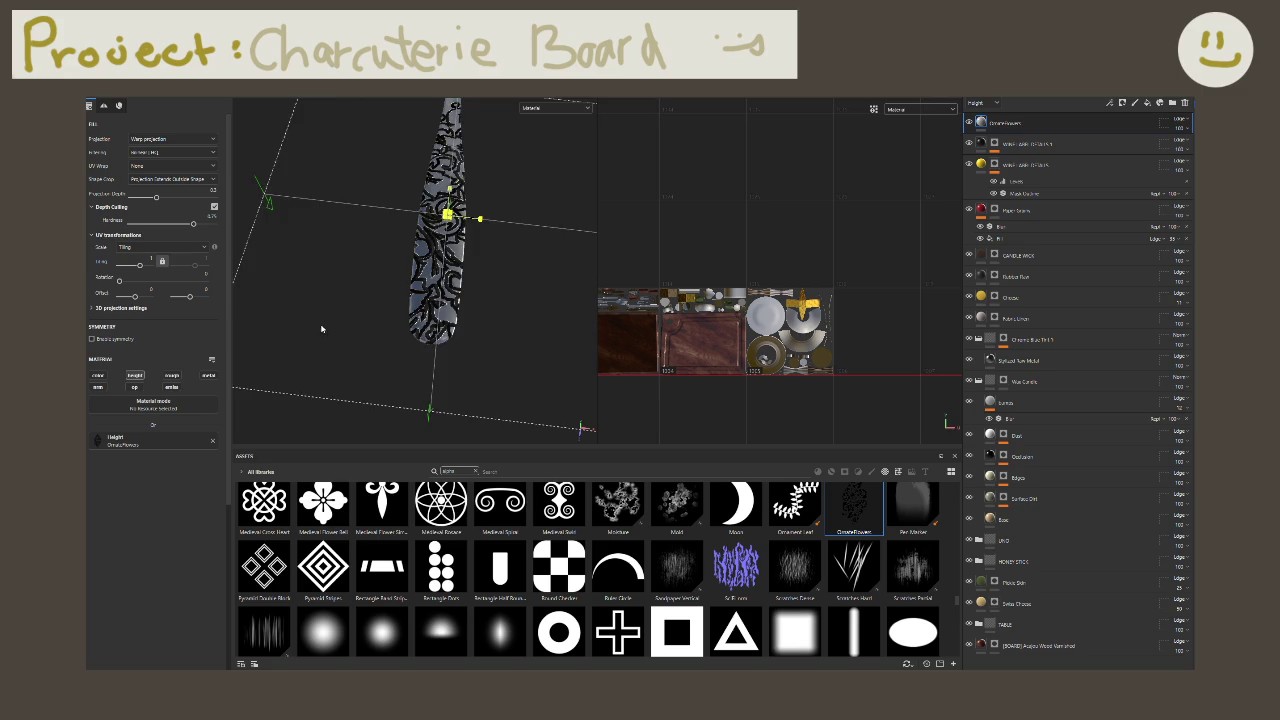
{"action": "left_click_drag", "start_coordinate": [313, 339], "coordinate": [484, 302], "text": "alt"}
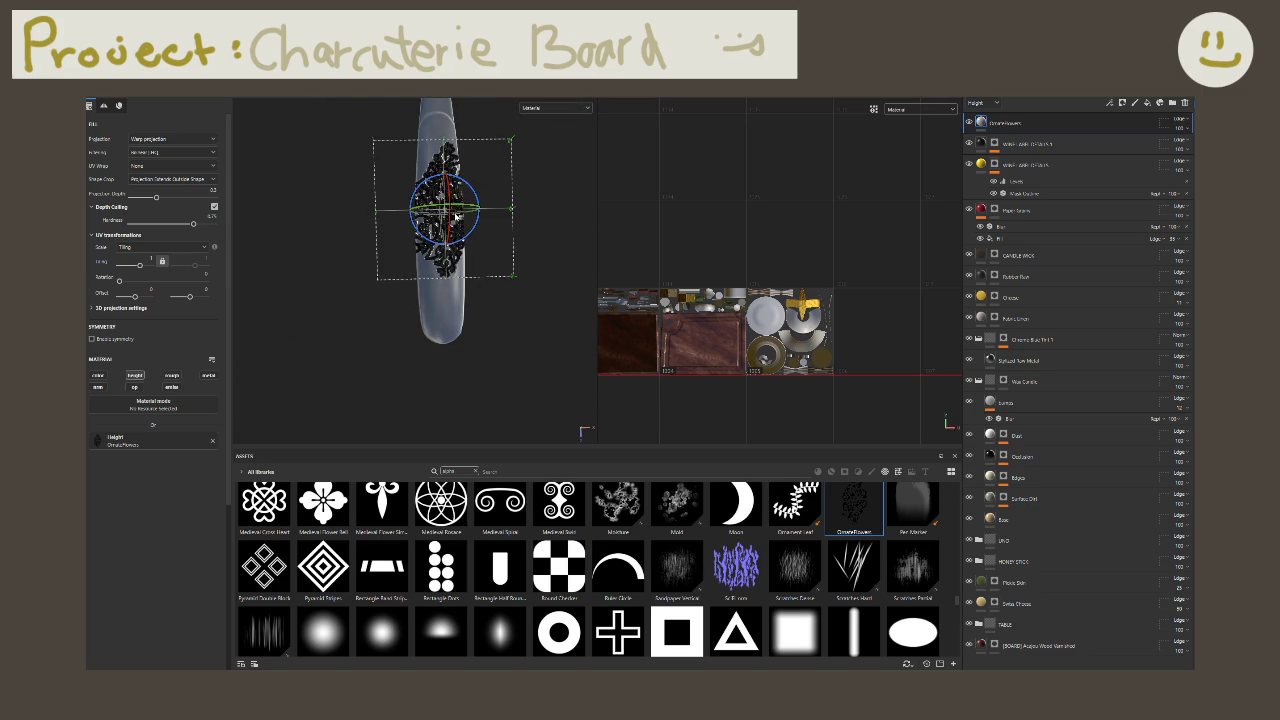
Step: Rotate and shrink the ornate pattern to run lengthwise along the handle
{"action": "left_click_drag", "start_coordinate": [437, 216], "coordinate": [458, 213]}
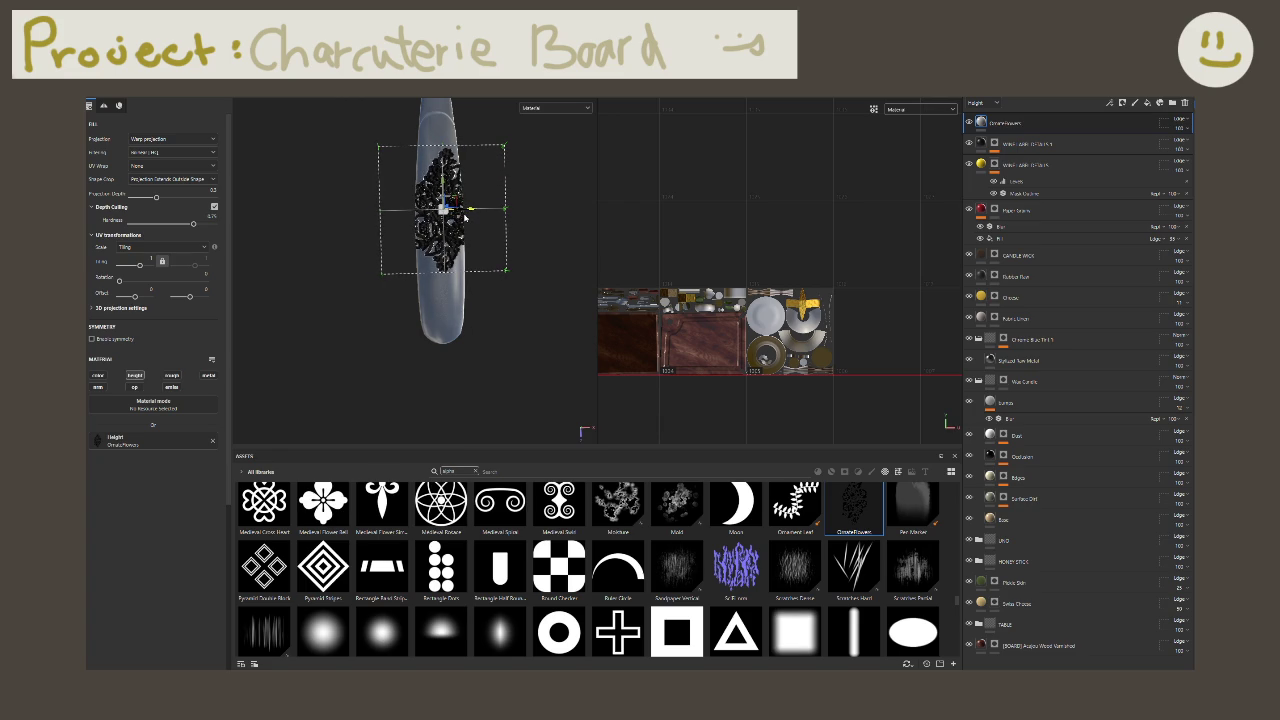
{"action": "mouse_move", "coordinate": [446, 213]}
{"action": "left_mouse_down"}
{"action": "mouse_move", "coordinate": [427, 216]}
{"action": "mouse_move", "coordinate": [449, 168]}
{"action": "left_mouse_up"}
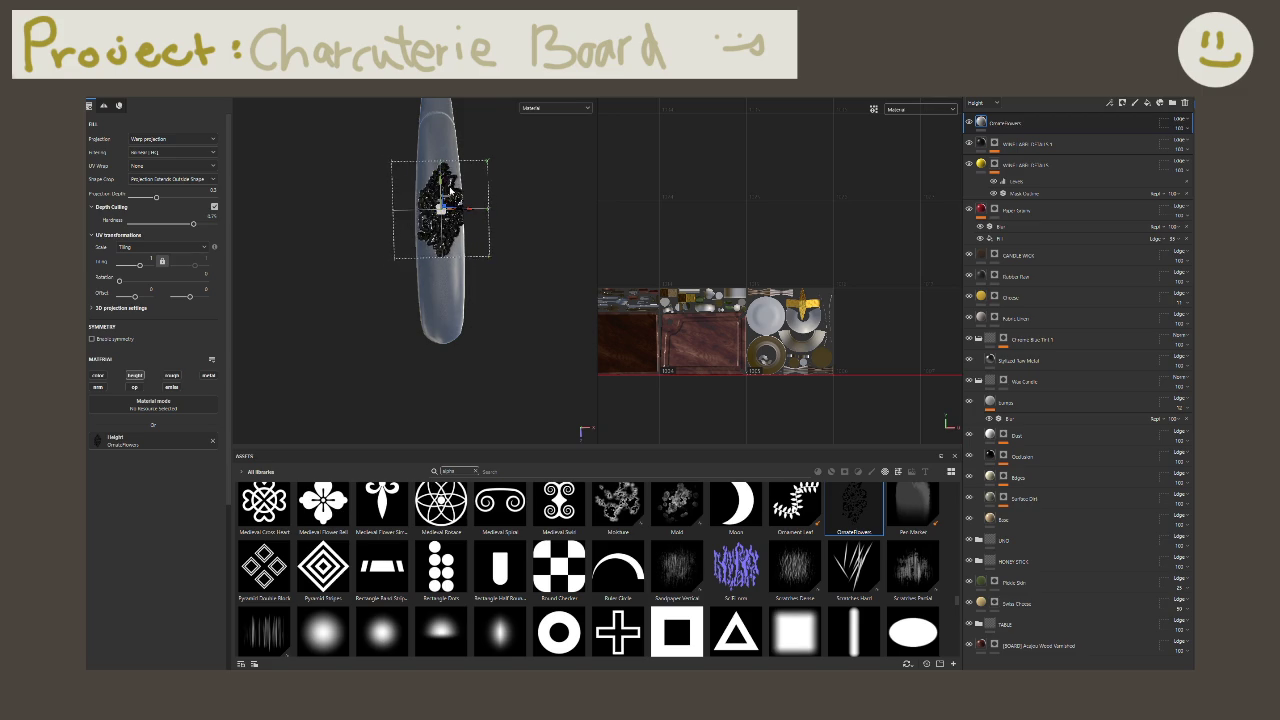
{"action": "scroll", "coordinate": [458, 190], "scroll_direction": "up", "scroll_amount": 2}
{"action": "mouse_move", "coordinate": [455, 217]}
{"action": "left_mouse_down"}
{"action": "mouse_move", "coordinate": [440, 183]}
{"action": "mouse_move", "coordinate": [435, 234]}
{"action": "left_mouse_up"}
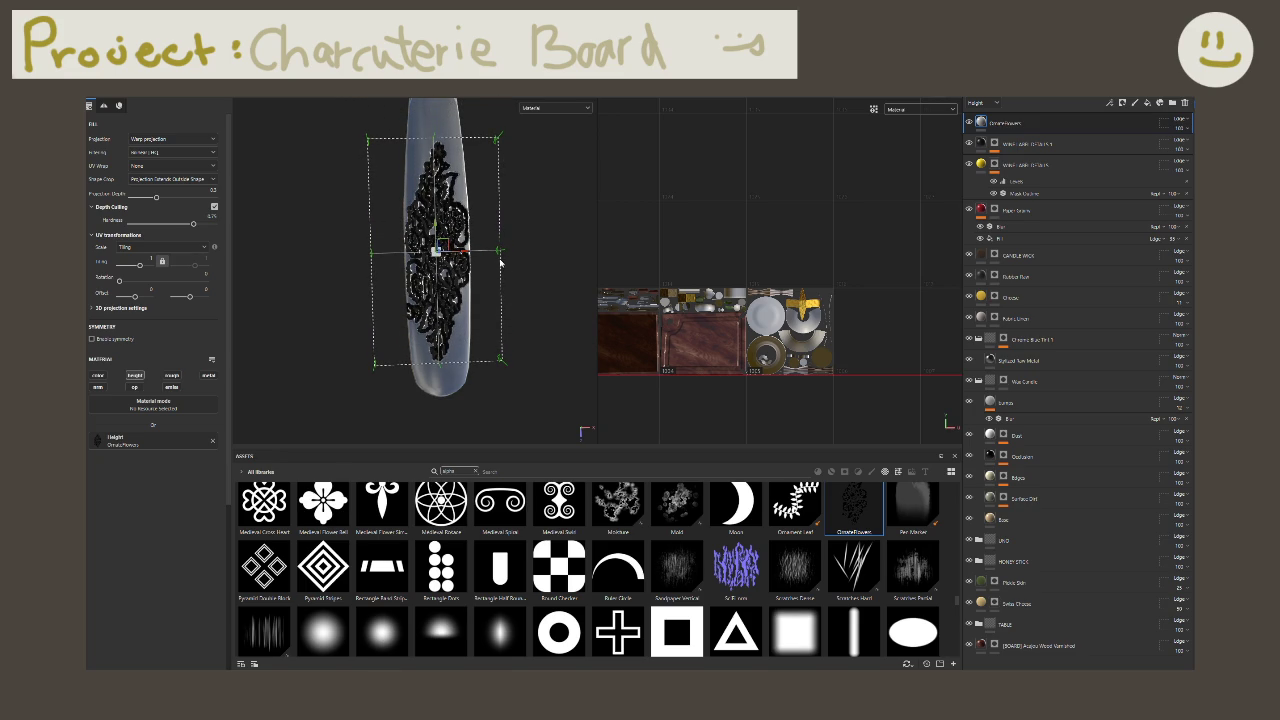
Step: Add an inverted Levels adjustment to the ornate flower layer, with white input lowered to about 0.51
{"action": "right_click", "coordinate": [1017, 122]}
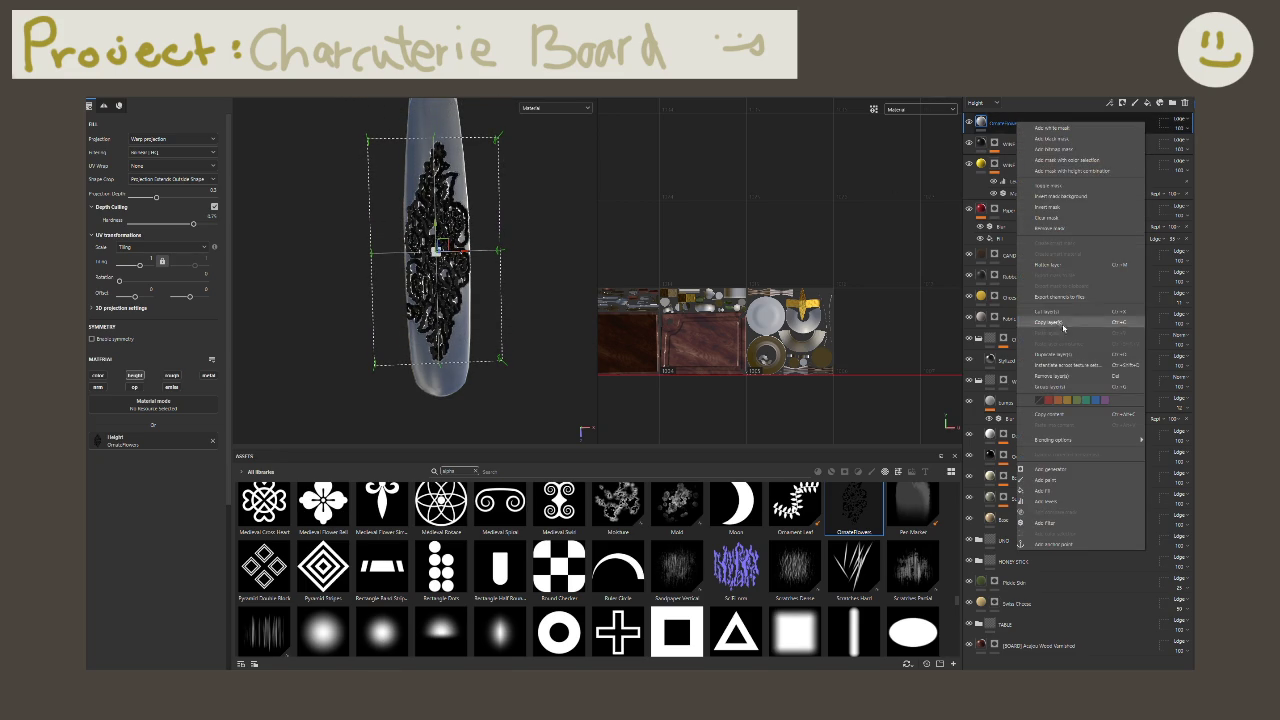
{"action": "left_click", "coordinate": [1050, 501]}
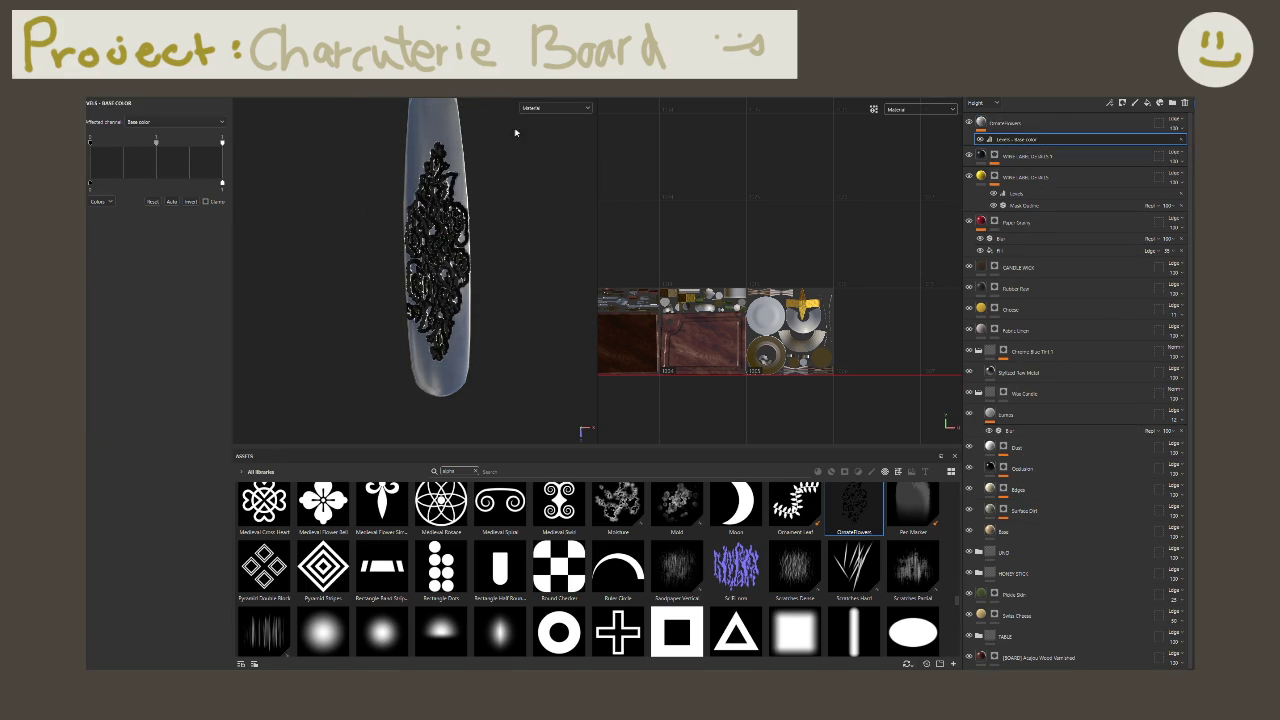
{"action": "key", "text": "ctrl+z"}
{"action": "left_click", "coordinate": [191, 202]}
{"action": "left_click_drag", "start_coordinate": [363, 257], "coordinate": [356, 238], "text": "alt"}
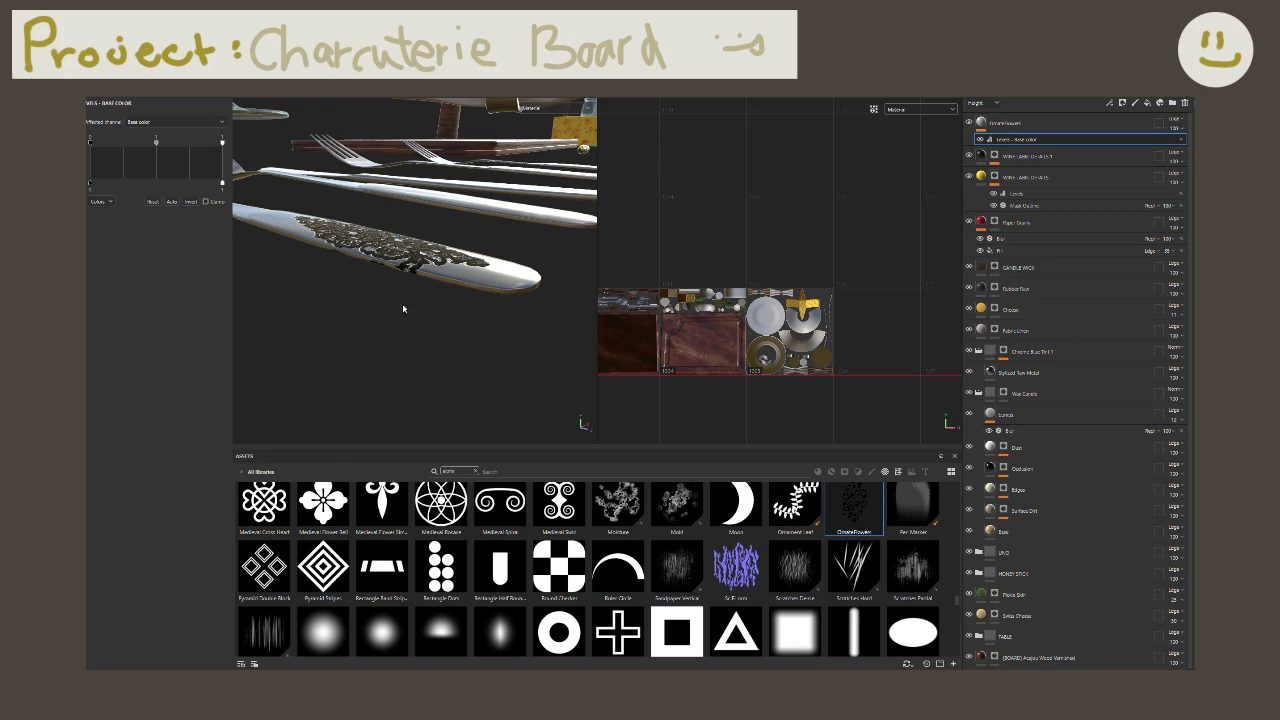
{"action": "mouse_move", "coordinate": [91, 142]}
{"action": "left_mouse_down"}
{"action": "mouse_move", "coordinate": [220, 140]}
{"action": "mouse_move", "coordinate": [158, 142]}
{"action": "left_mouse_up"}
{"action": "mouse_move", "coordinate": [158, 141]}
{"action": "left_mouse_down"}
{"action": "mouse_move", "coordinate": [90, 141]}
{"action": "mouse_move", "coordinate": [128, 141]}
{"action": "left_mouse_up"}
{"action": "left_click_drag", "start_coordinate": [209, 142], "coordinate": [157, 142]}
{"action": "left_click_drag", "start_coordinate": [298, 247], "coordinate": [424, 292], "text": "alt"}
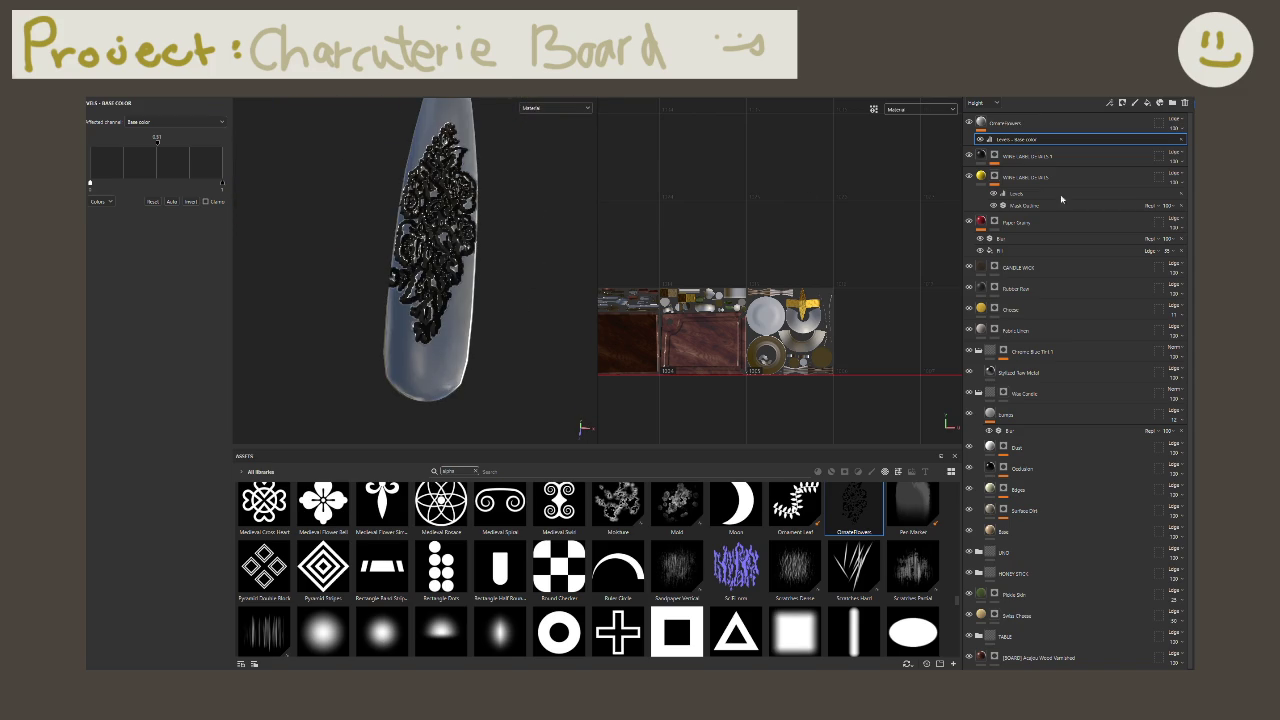
Step: Make the Levels adjustment affect Height and invert the engraving's height
{"action": "left_click", "coordinate": [185, 121]}
{"action": "left_click", "coordinate": [153, 148]}
{"action": "mouse_move", "coordinate": [366, 235]}
{"action": "left_mouse_down", "text": "alt"}
{"action": "mouse_move", "coordinate": [425, 197]}
{"action": "mouse_move", "coordinate": [370, 232]}
{"action": "left_mouse_up", "text": "alt"}
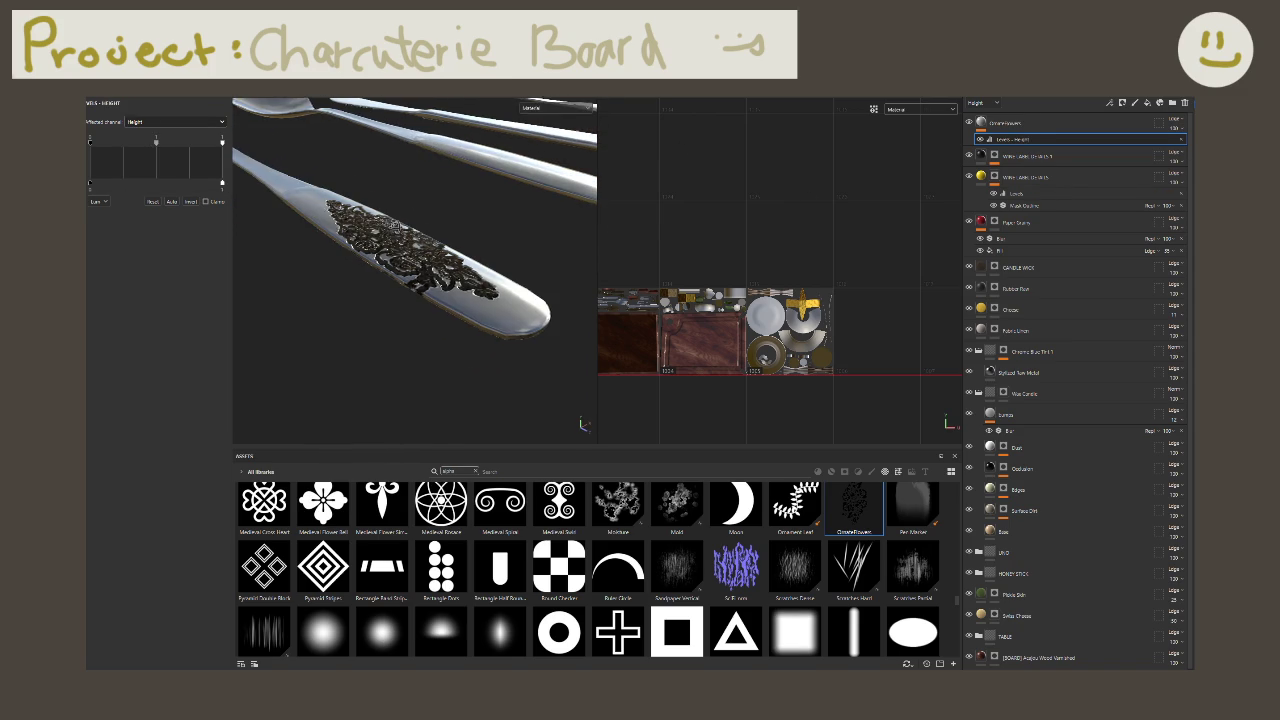
{"action": "left_click", "coordinate": [192, 201]}
{"action": "left_click", "coordinate": [185, 122]}
{"action": "left_click", "coordinate": [187, 121]}
{"action": "left_click", "coordinate": [187, 126]}
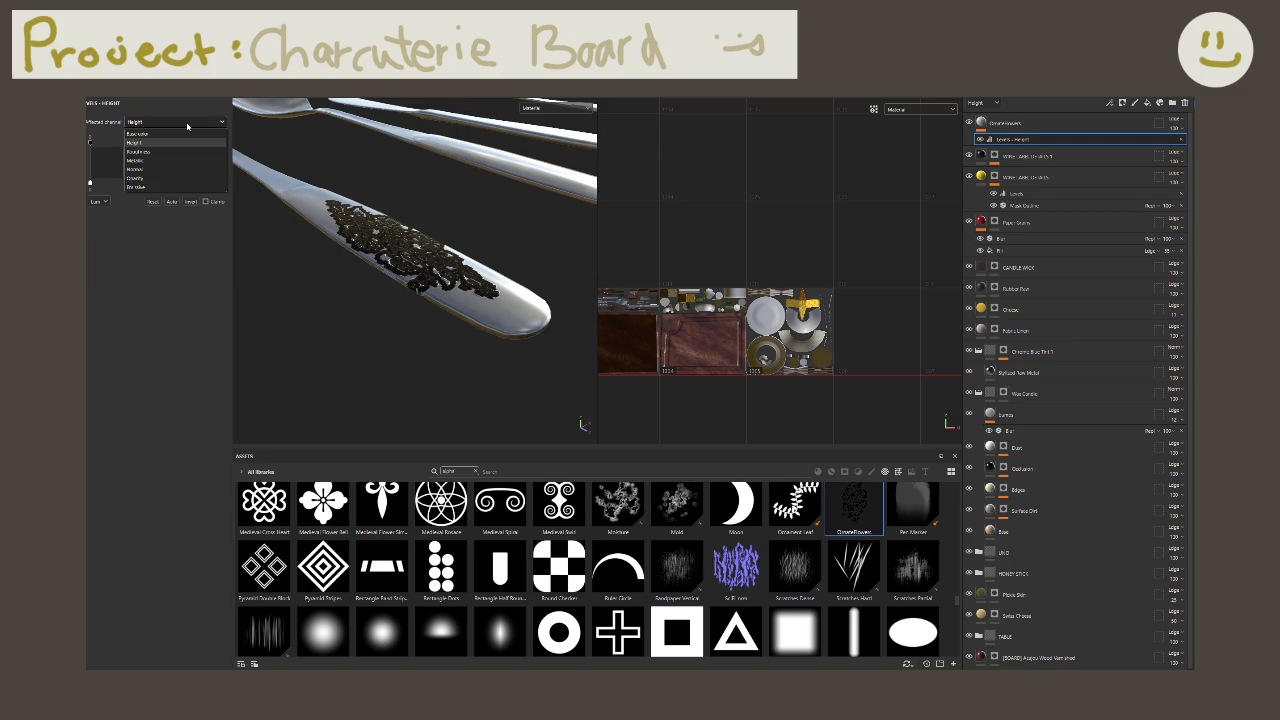
{"action": "left_click", "coordinate": [187, 126]}
{"action": "left_click_drag", "start_coordinate": [410, 235], "coordinate": [383, 267], "text": "alt"}
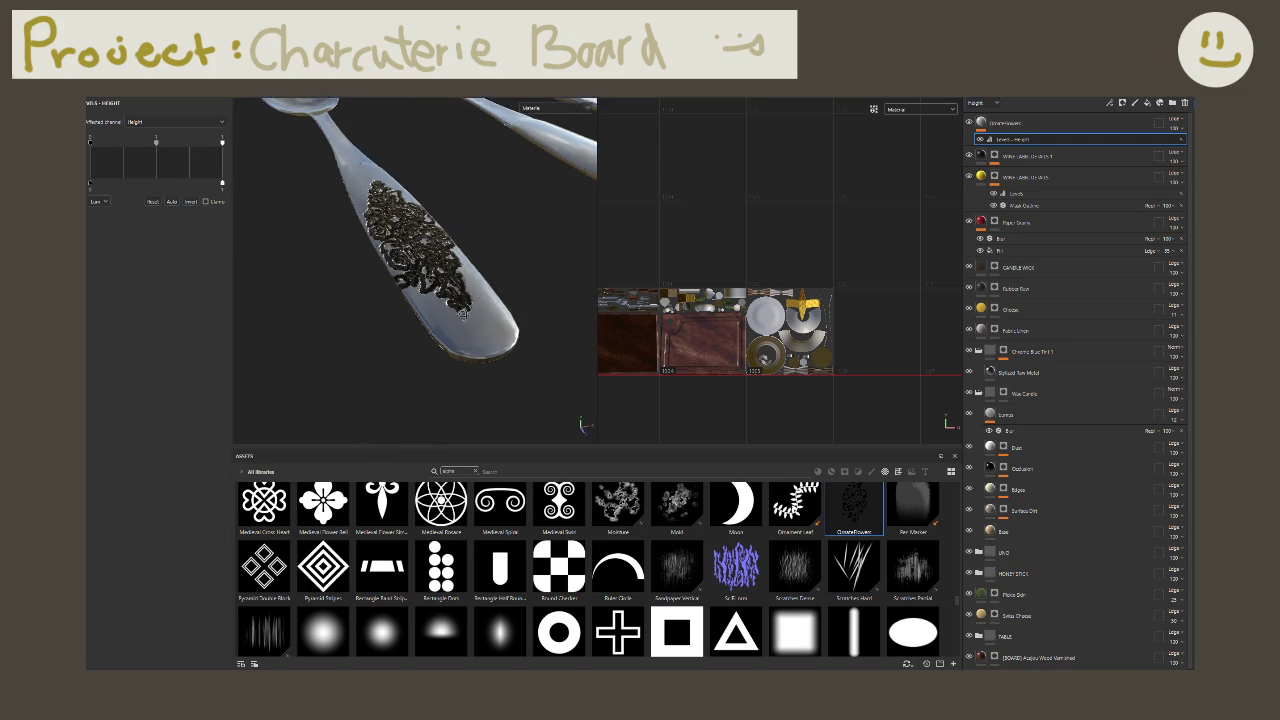
{"action": "mouse_move", "coordinate": [330, 260]}
{"action": "left_mouse_down", "text": "alt"}
{"action": "mouse_move", "coordinate": [260, 222]}
{"action": "mouse_move", "coordinate": [347, 261]}
{"action": "mouse_move", "coordinate": [412, 254]}
{"action": "mouse_move", "coordinate": [441, 206]}
{"action": "mouse_move", "coordinate": [367, 238]}
{"action": "left_mouse_up", "text": "alt"}
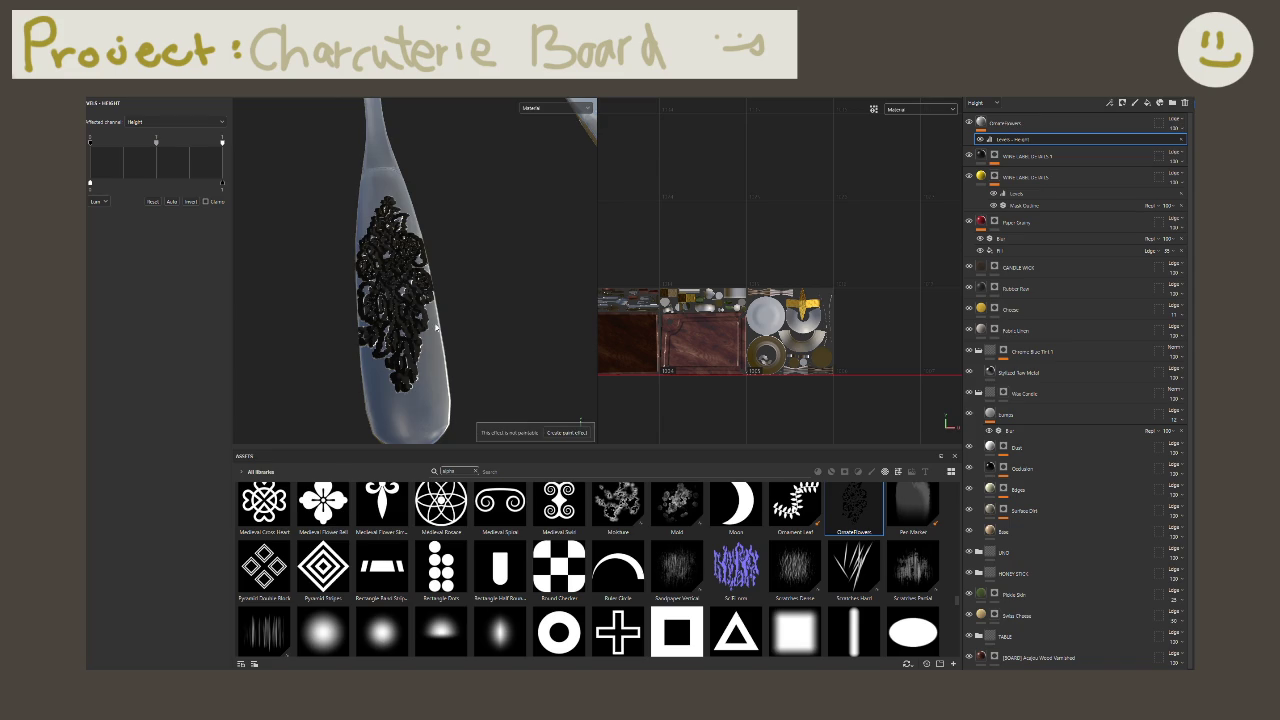
Step: Delete the ornate flower layer so the handle shows plain
{"action": "left_click", "coordinate": [1124, 124]}
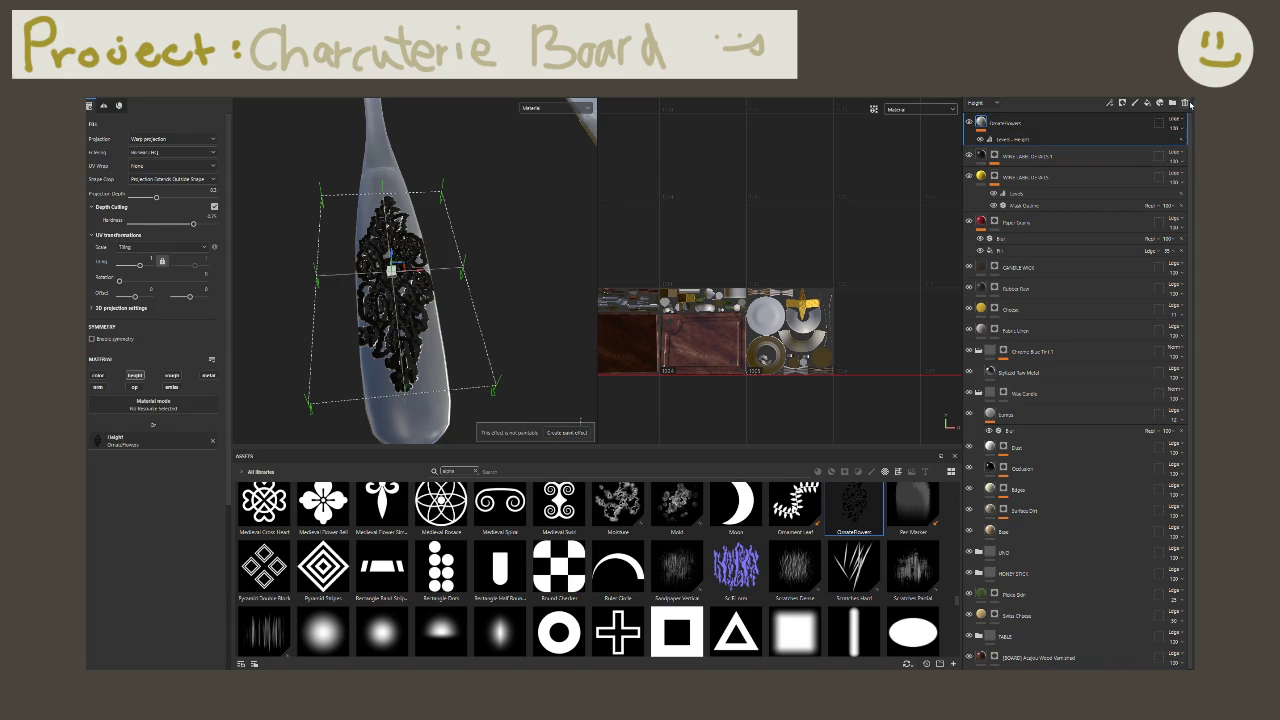
{"action": "left_click", "coordinate": [1184, 103]}
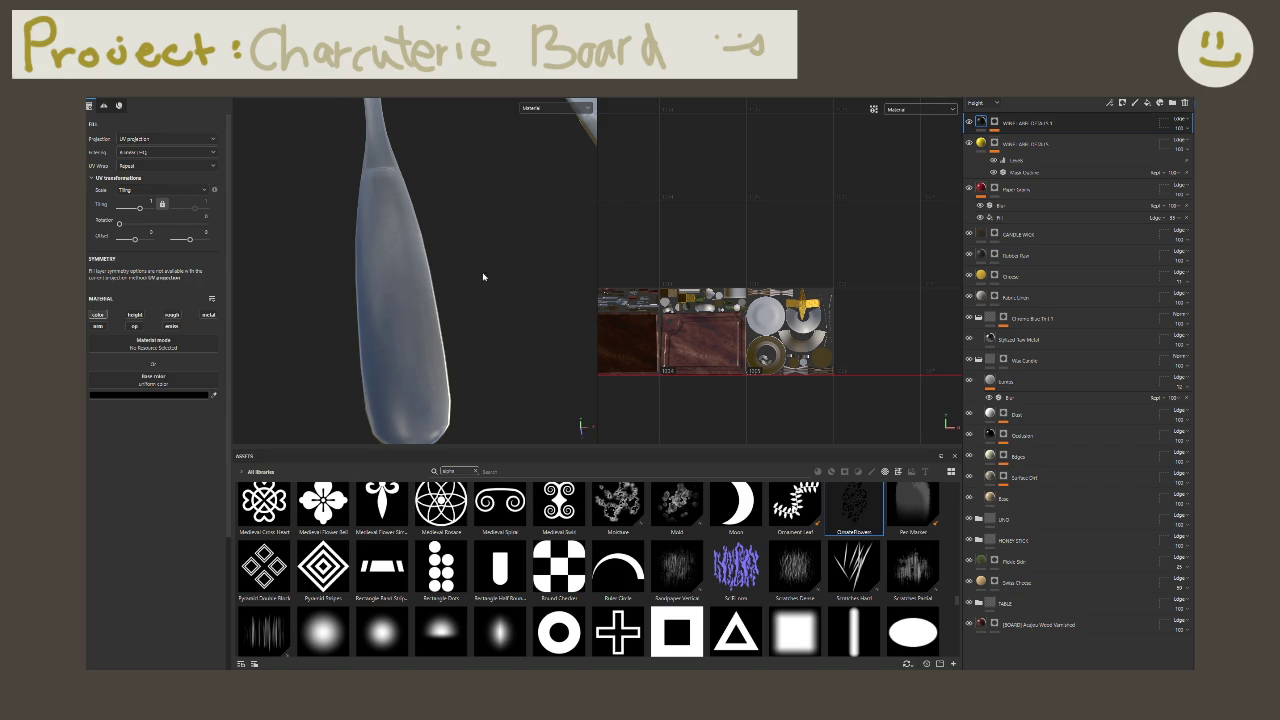
{"action": "left_click_drag", "start_coordinate": [483, 270], "coordinate": [446, 323], "text": "alt"}
{"action": "mouse_move", "coordinate": [874, 533]}
{"action": "left_mouse_down"}
{"action": "mouse_move", "coordinate": [368, 327]}
{"action": "mouse_move", "coordinate": [489, 336]}
{"action": "left_mouse_up"}
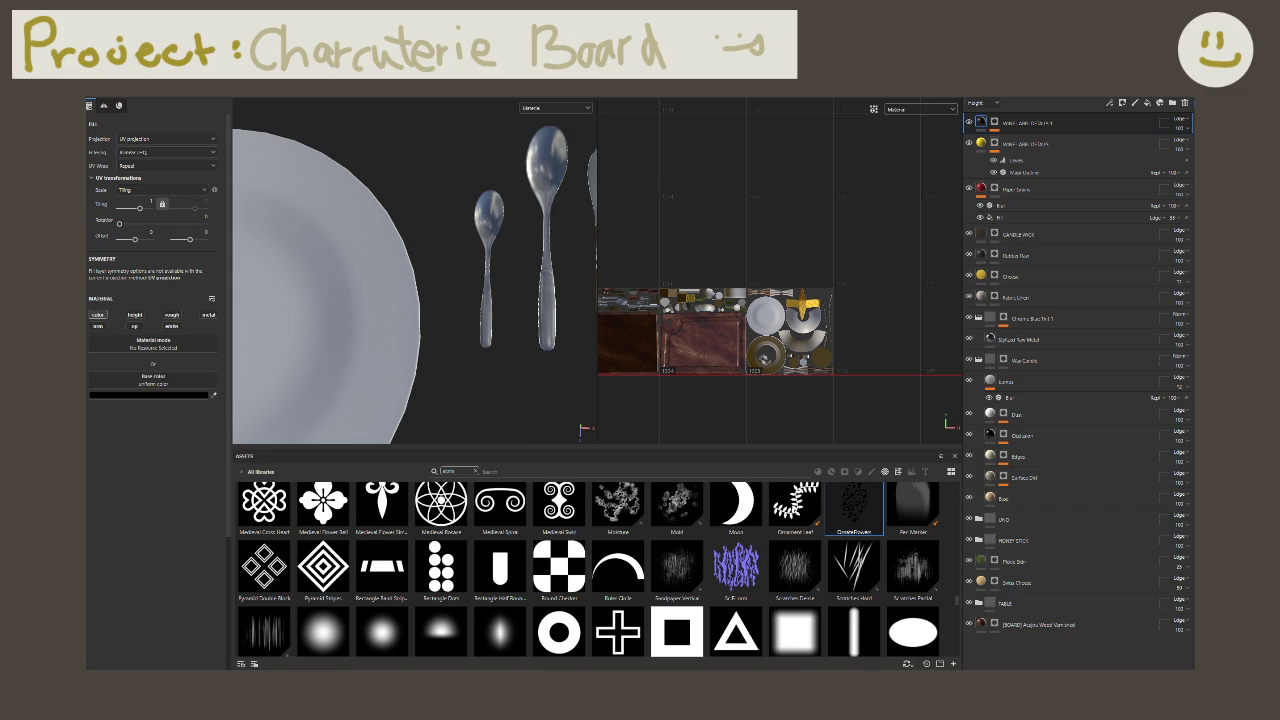
{"action": "left_click", "coordinate": [480, 472]}
{"action": "type", "text": "d"}
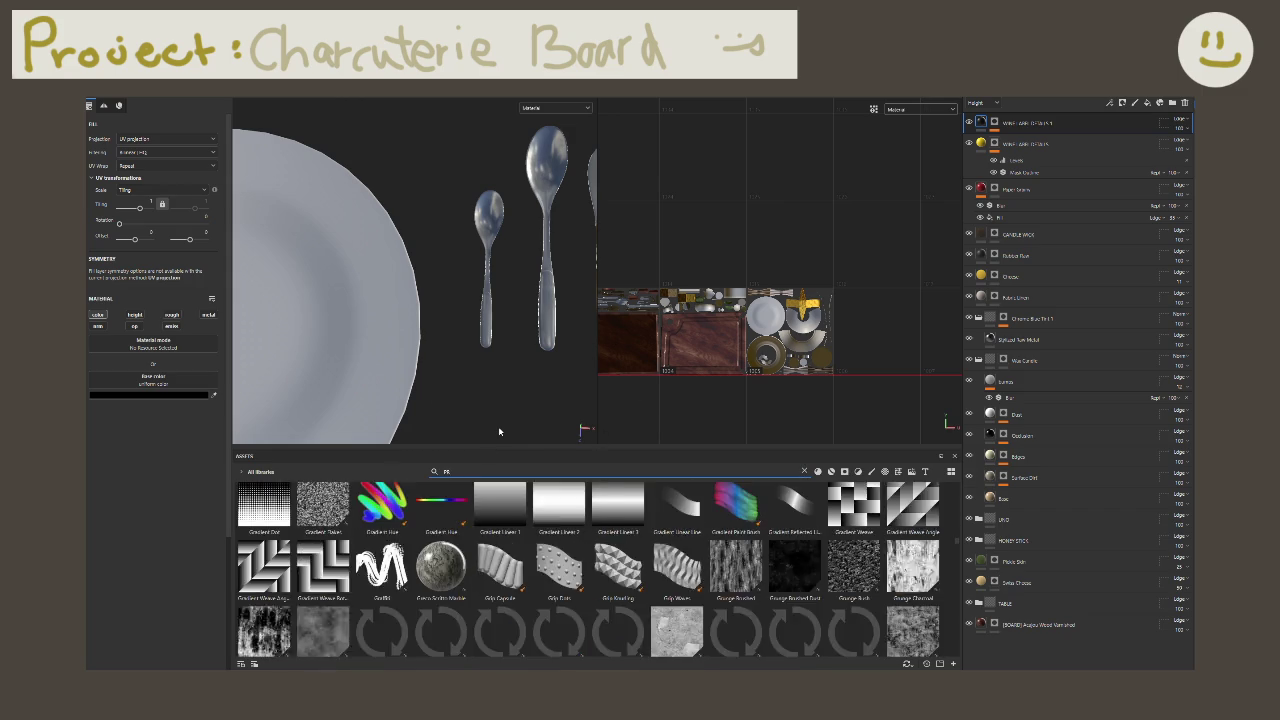
{"action": "key", "text": "BackSpace"}
{"action": "type", "text": "pond"}
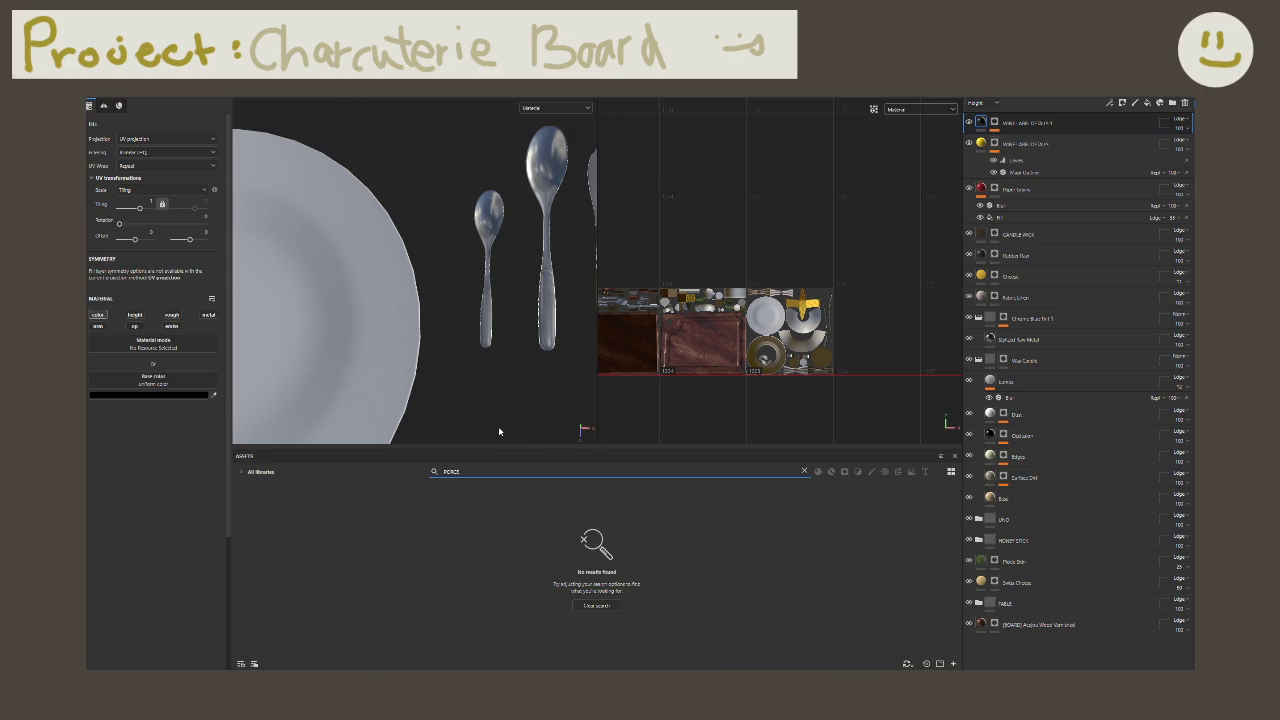
{"action": "key", "text": "BackSpace"}
{"action": "key", "text": "BackSpace"}
{"action": "key", "text": "BackSpace"}
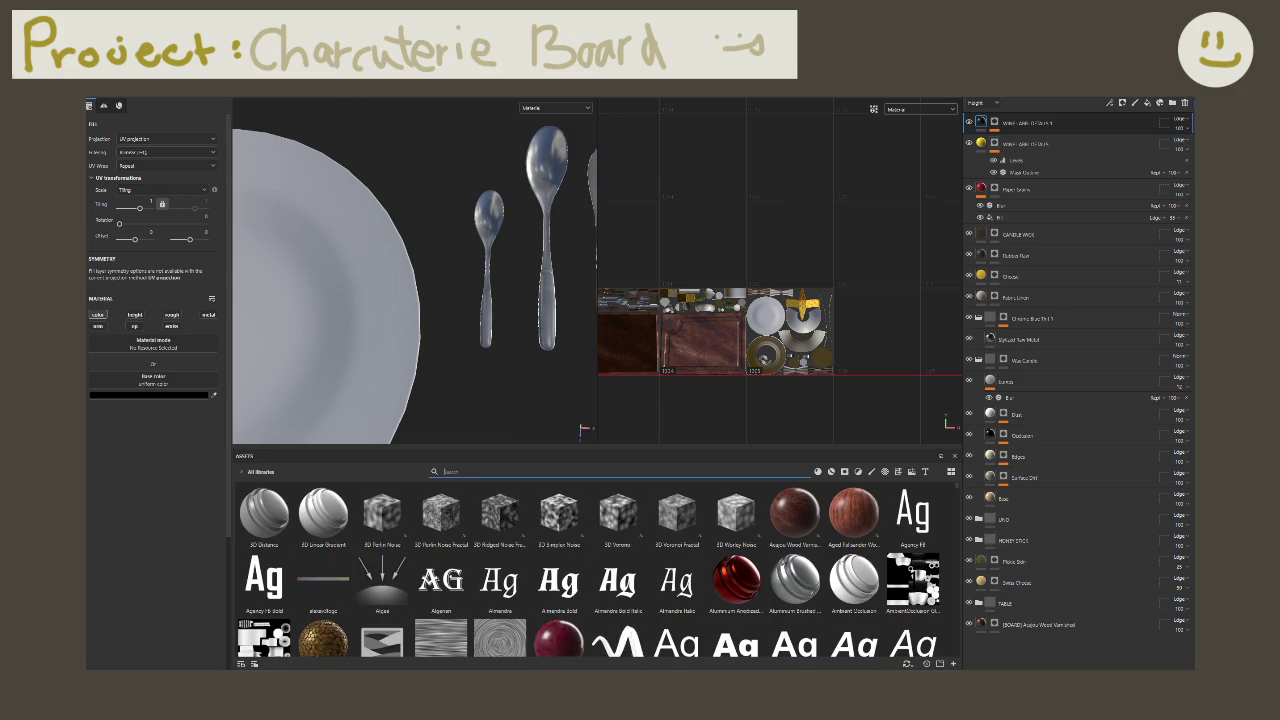
{"action": "key", "text": "Escape"}
Step: Zoom out, orbit to a low side angle, and close in on the garlic bulb and pickles
{"action": "scroll", "coordinate": [548, 224], "scroll_direction": "down", "scroll_amount": 3}
{"action": "scroll", "coordinate": [548, 224], "scroll_direction": "down", "scroll_amount": 3}
{"action": "left_click_drag", "start_coordinate": [517, 160], "coordinate": [374, 296], "text": "alt"}
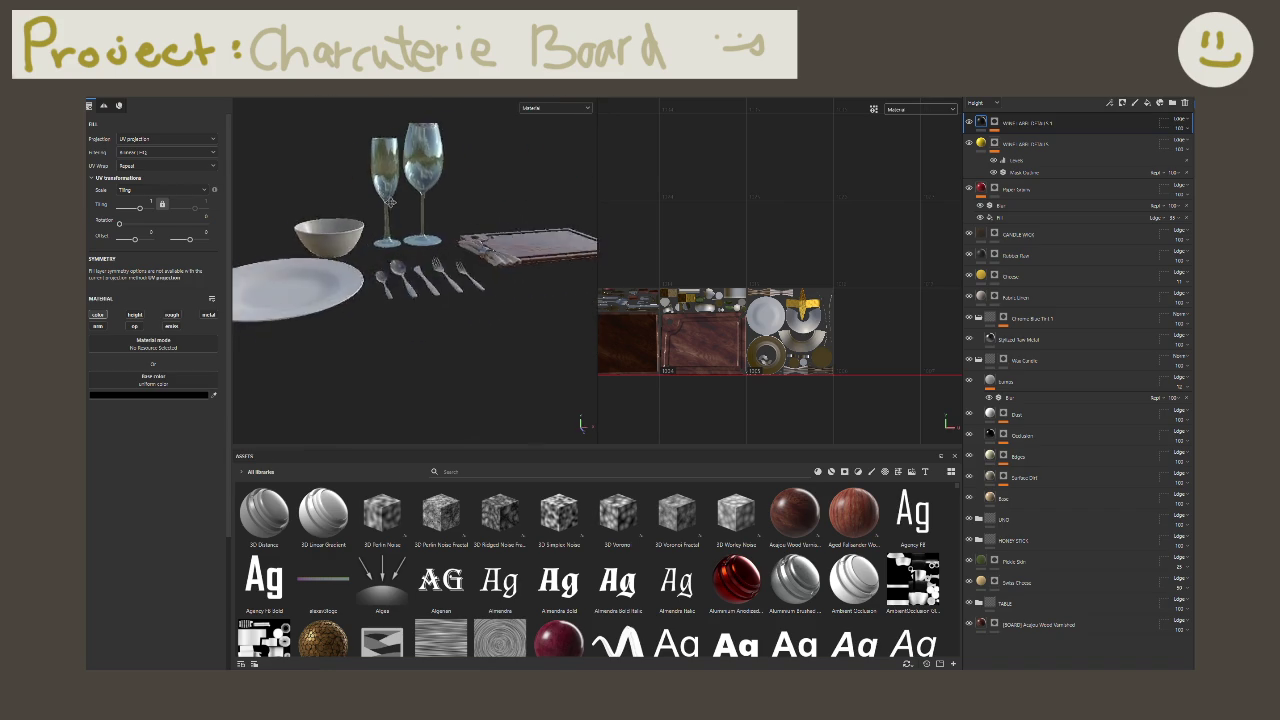
{"action": "mouse_move", "coordinate": [466, 315]}
{"action": "left_mouse_down", "text": "alt"}
{"action": "mouse_move", "coordinate": [437, 277]}
{"action": "mouse_move", "coordinate": [212, 435]}
{"action": "left_mouse_up", "text": "alt"}
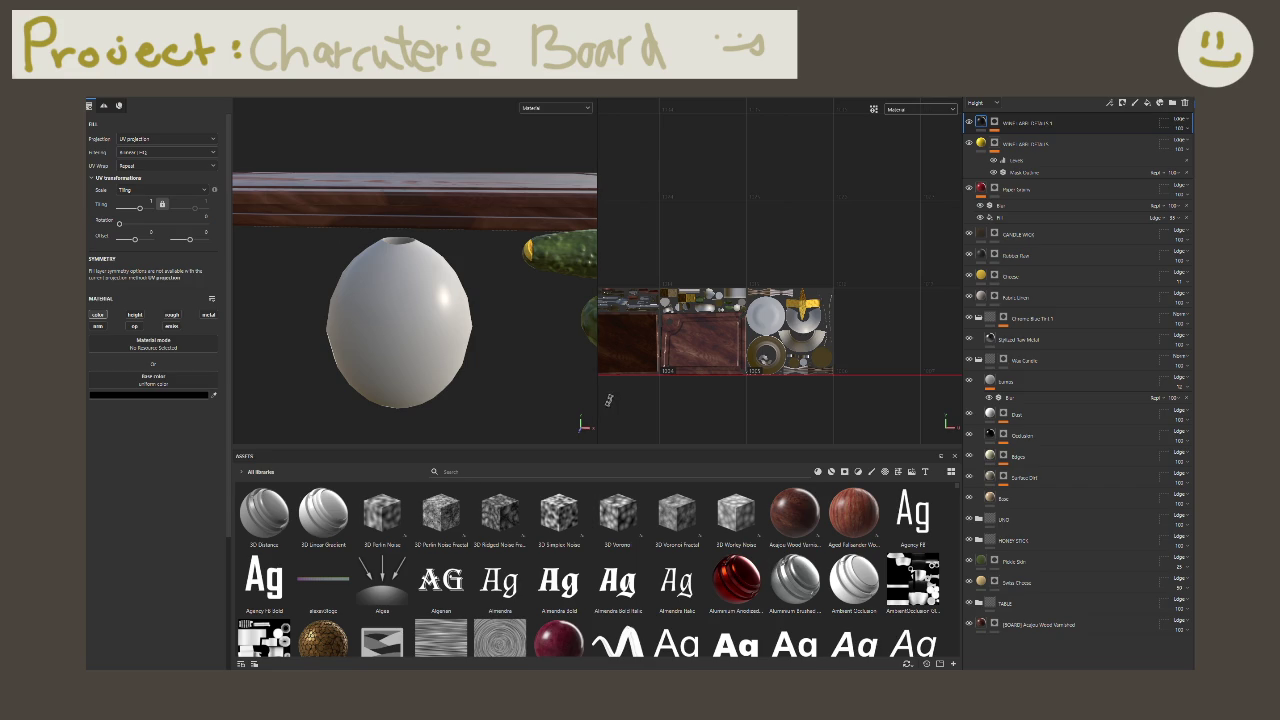
Step: Group the wine glass and Paper Straws layers into a folder named 'wine'
{"action": "left_click", "coordinate": [1015, 176]}
{"action": "double_click", "coordinate": [1012, 189]}
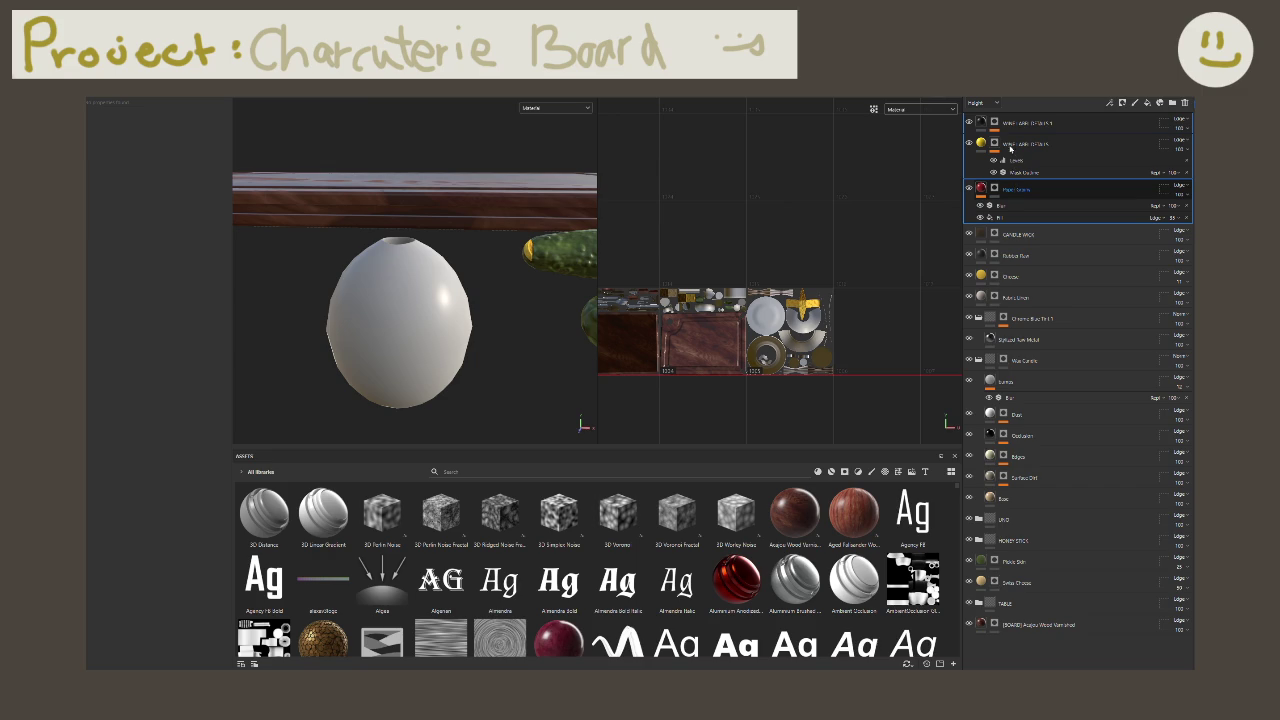
{"action": "key", "text": "ctrl+g"}
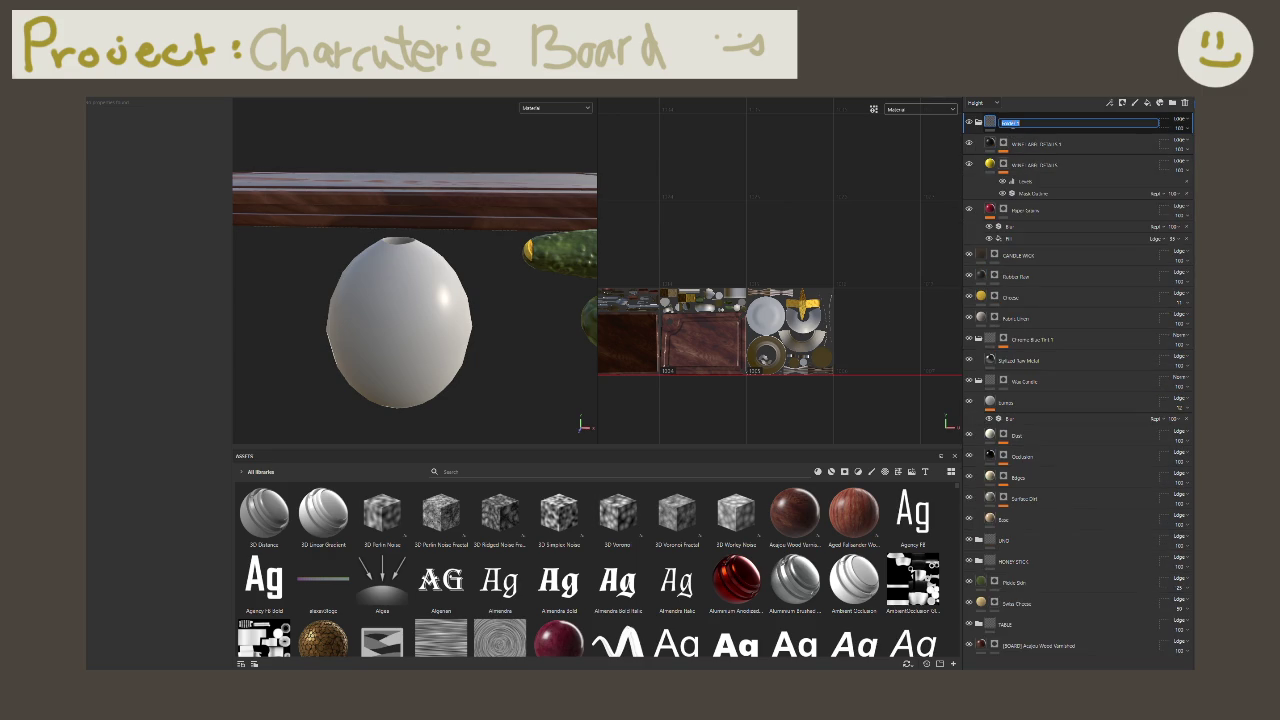
{"action": "type", "text": "wine"}
{"action": "key", "text": "Return"}
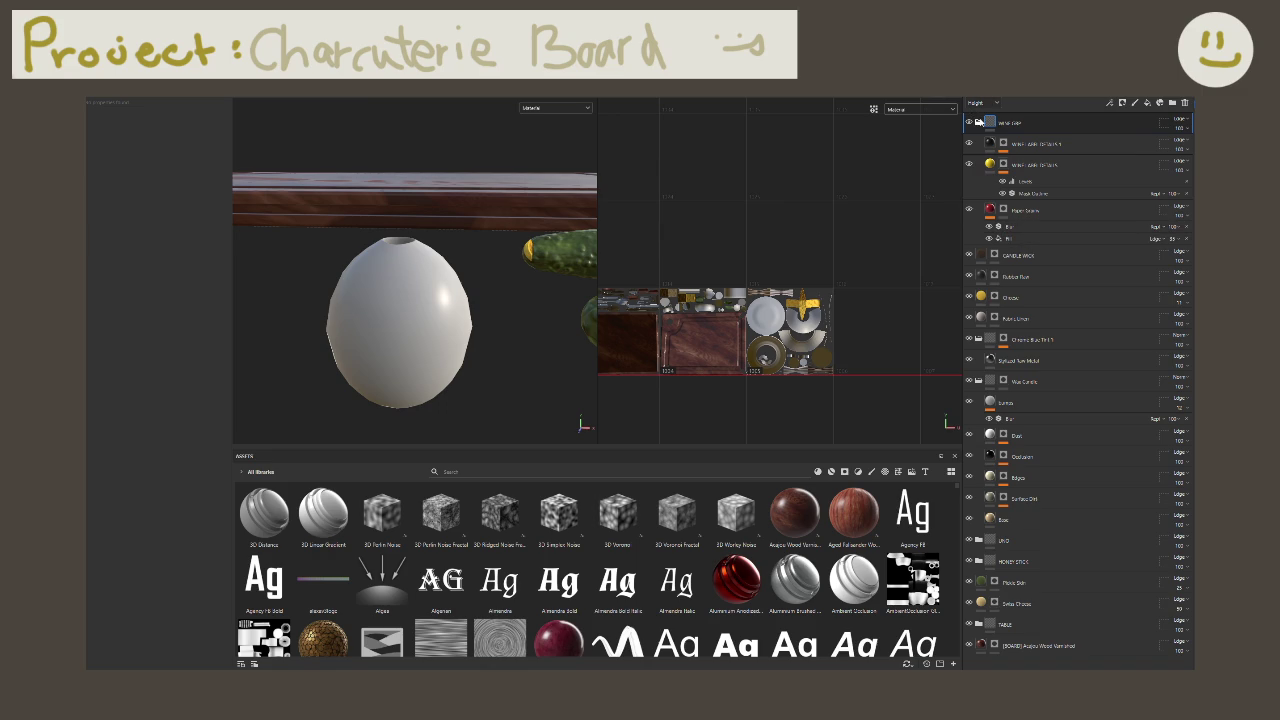
Step: Group the candle wick, Rubber Base and Wax Candle layers into a folder named 'CANDLE'
{"action": "left_click", "coordinate": [974, 121]}
{"action": "double_click", "coordinate": [1008, 144]}
{"action": "left_click", "coordinate": [1006, 145]}
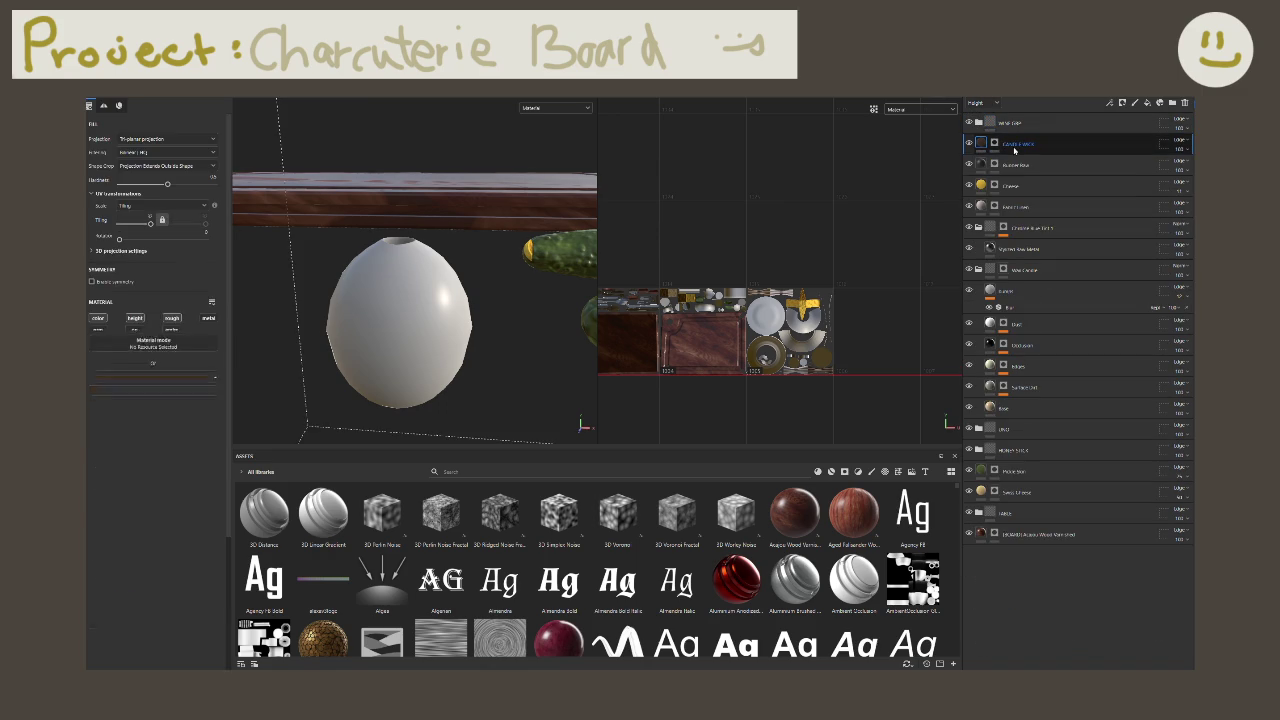
{"action": "left_click", "coordinate": [1014, 165], "text": "shift"}
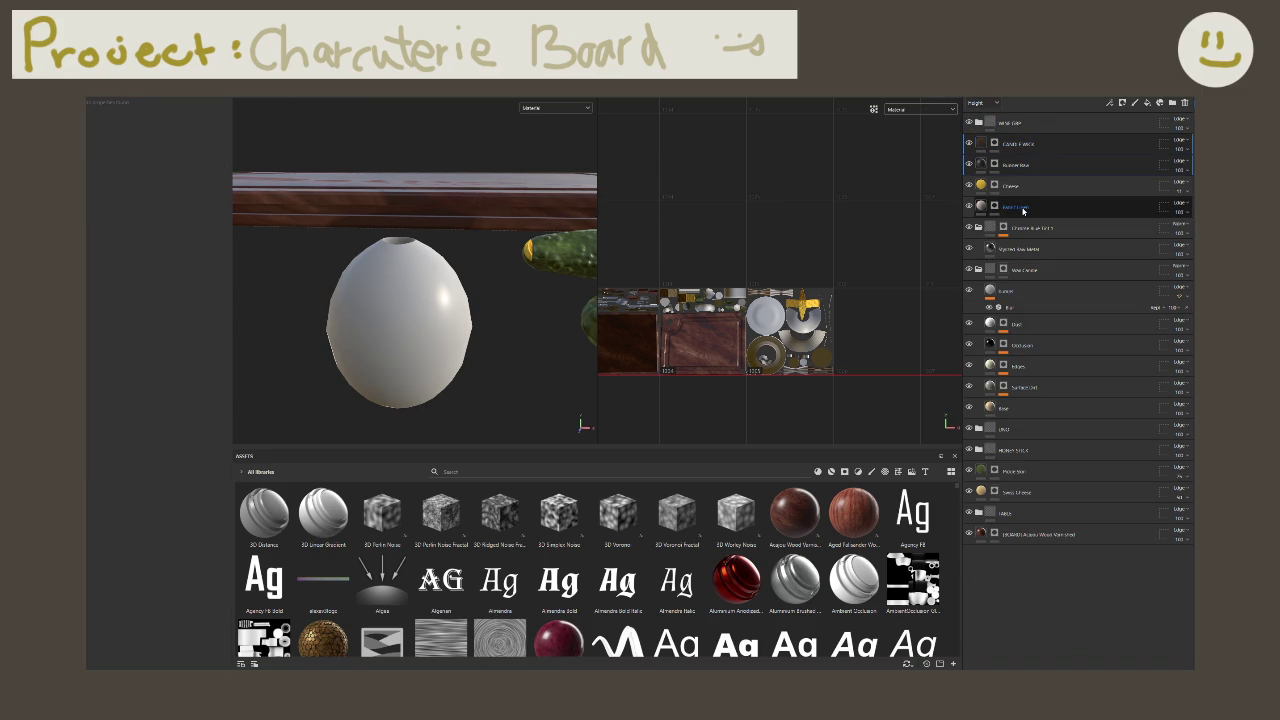
{"action": "left_click", "coordinate": [1096, 273], "text": "ctrl"}
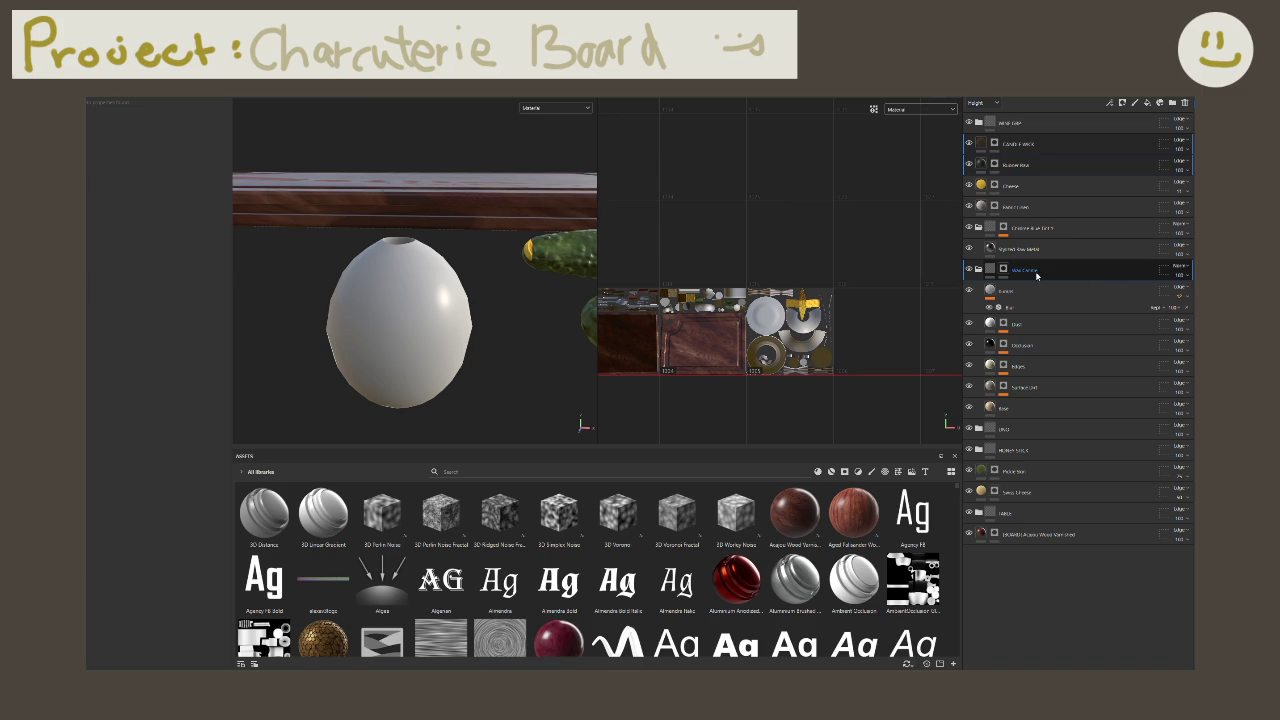
{"action": "left_click", "coordinate": [979, 269]}
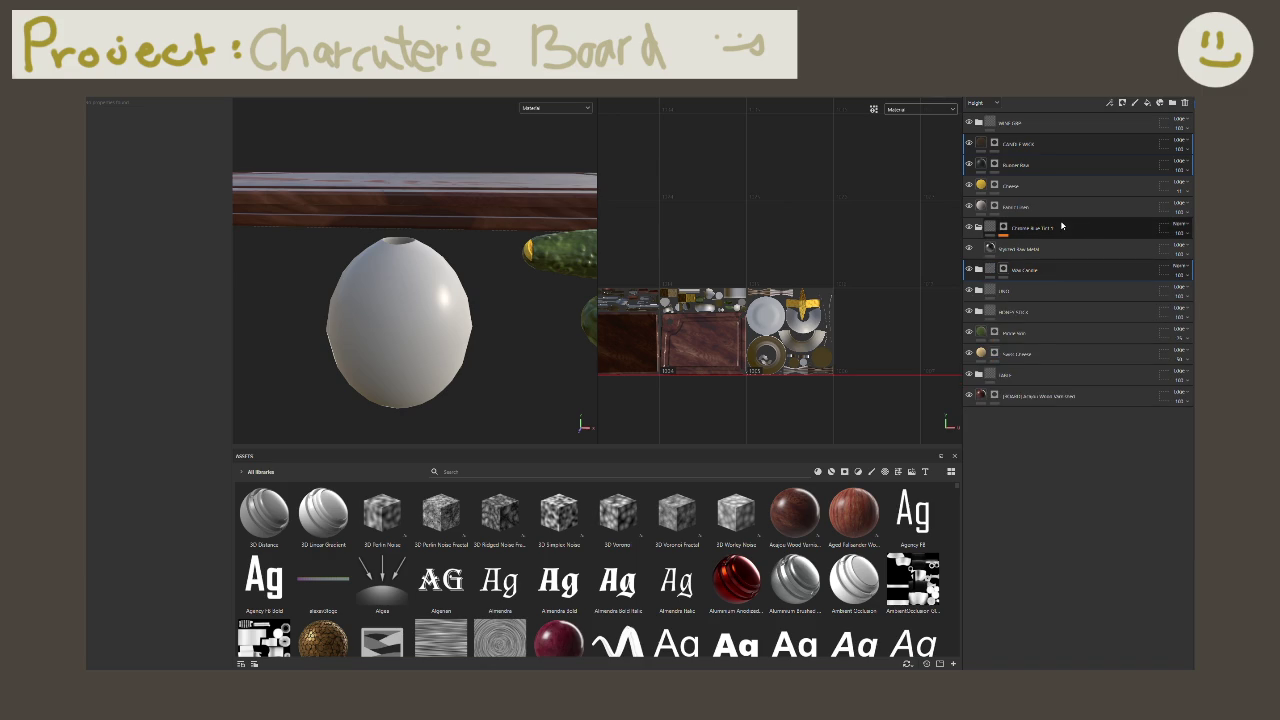
{"action": "key", "text": "ctrl+g"}
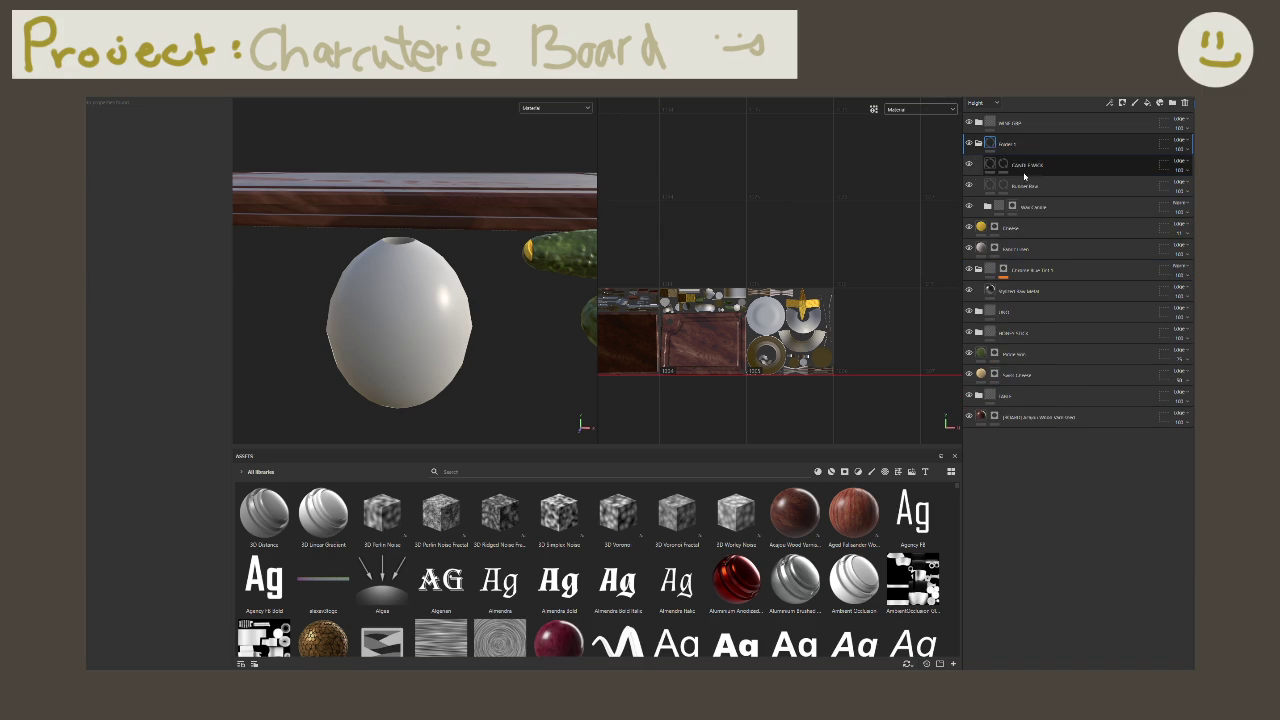
{"action": "double_click", "coordinate": [1010, 144]}
{"action": "type", "text": "CANDLE"}
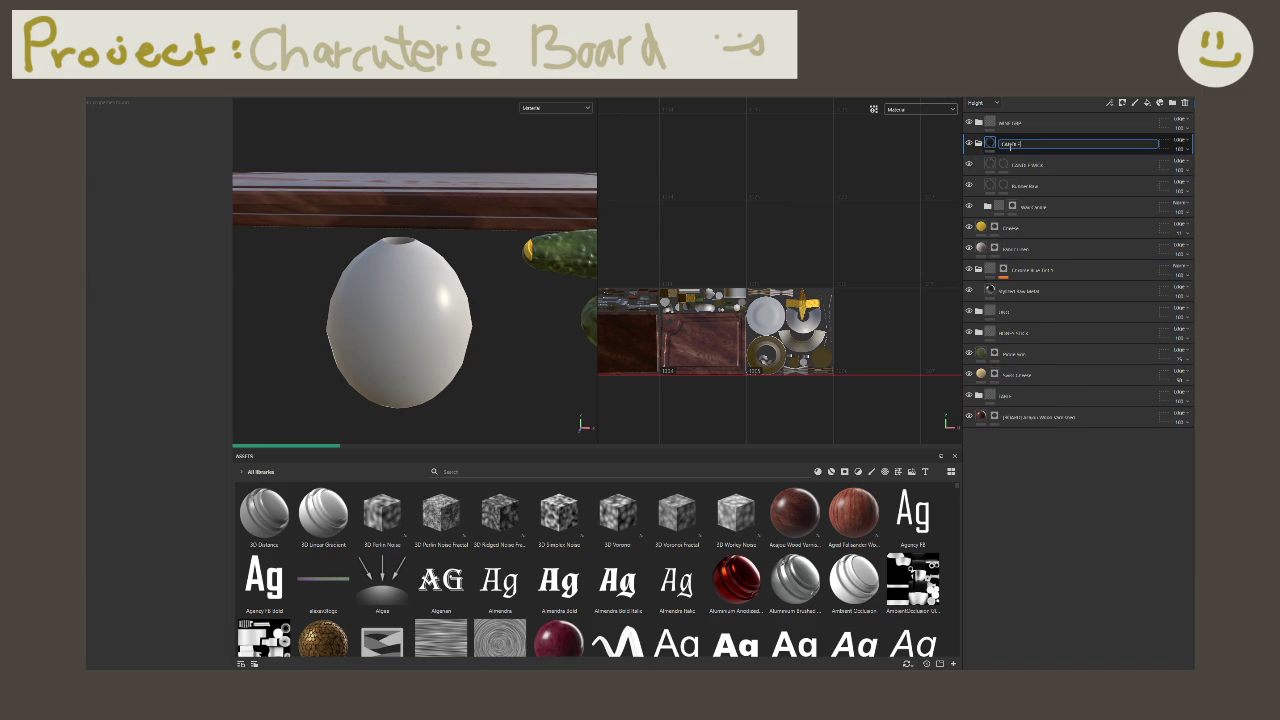
Step: Confirm the wine folder's name, frame the whole table scene, and collapse the CANDLE folder
{"action": "double_click", "coordinate": [1017, 124]}
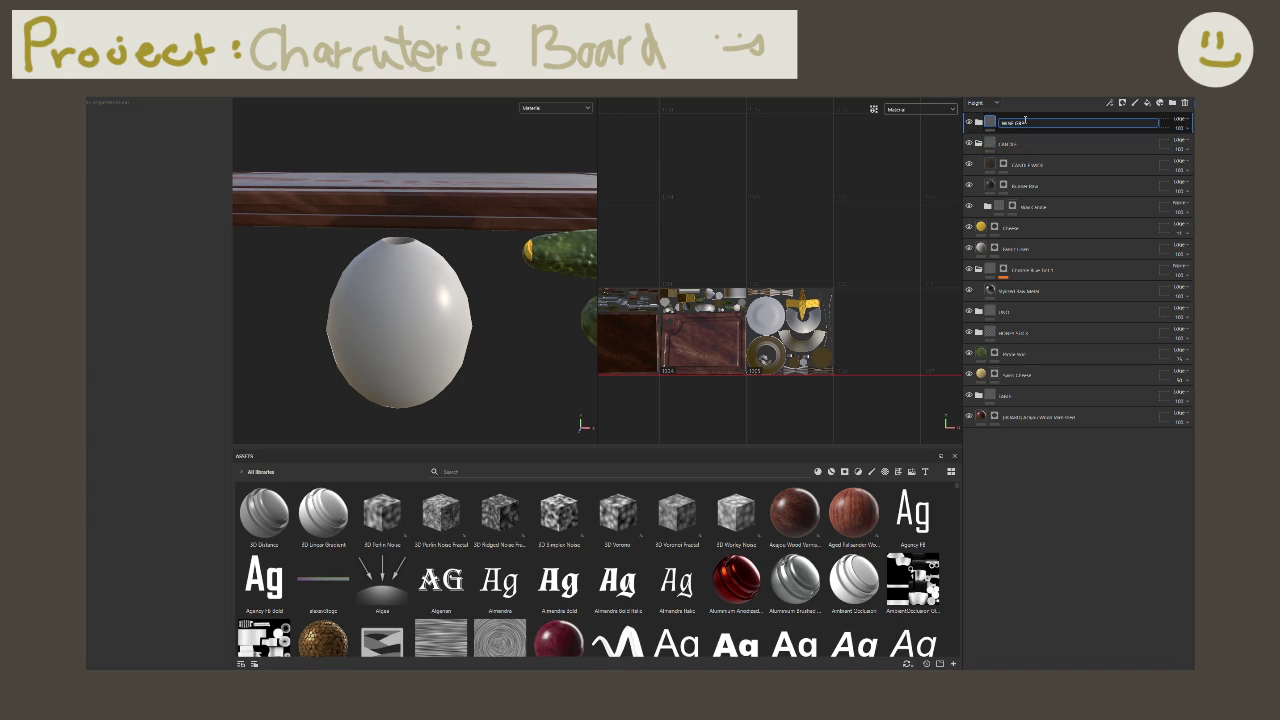
{"action": "left_click", "coordinate": [1055, 189]}
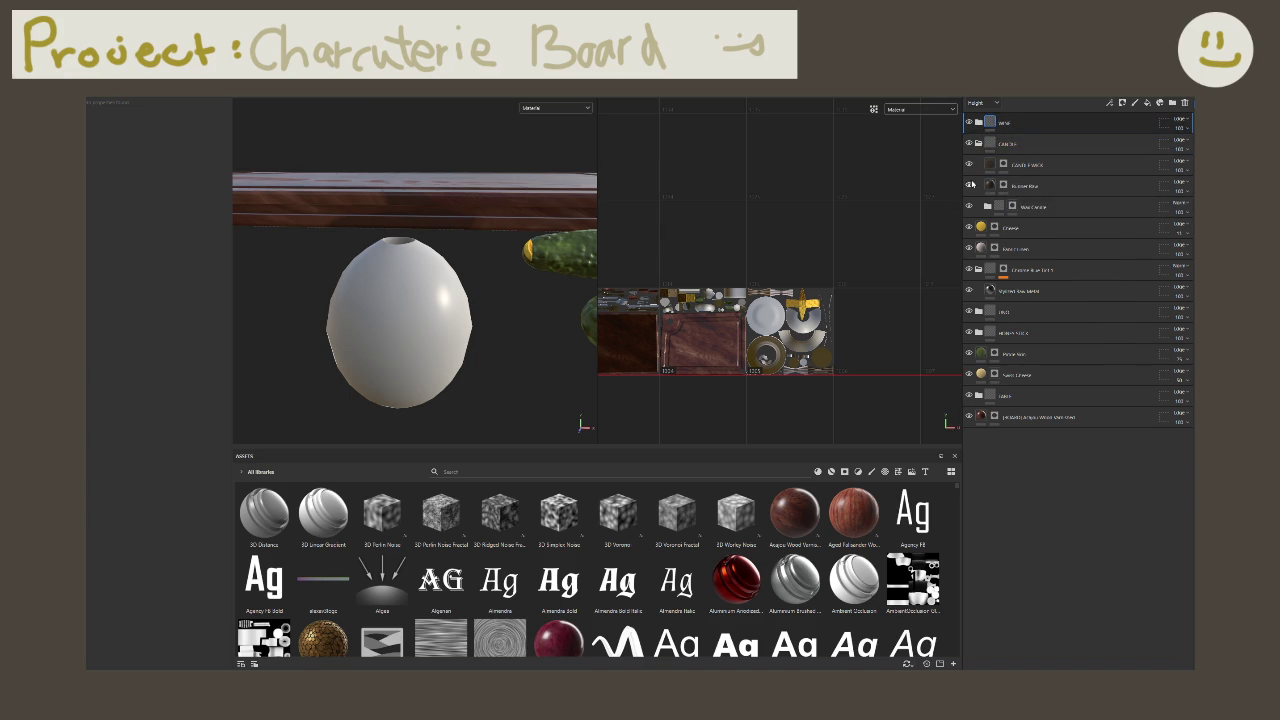
{"action": "key", "text": "f"}
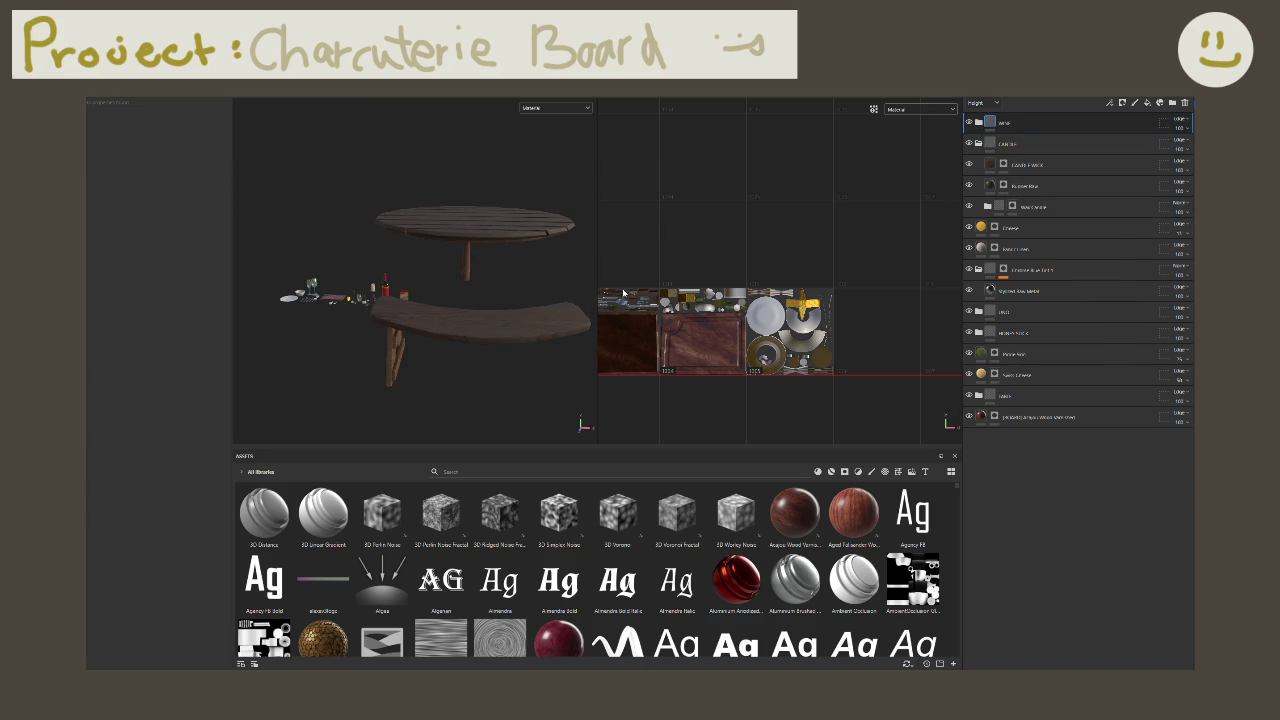
{"action": "scroll", "coordinate": [299, 291], "scroll_direction": "up", "scroll_amount": 5}
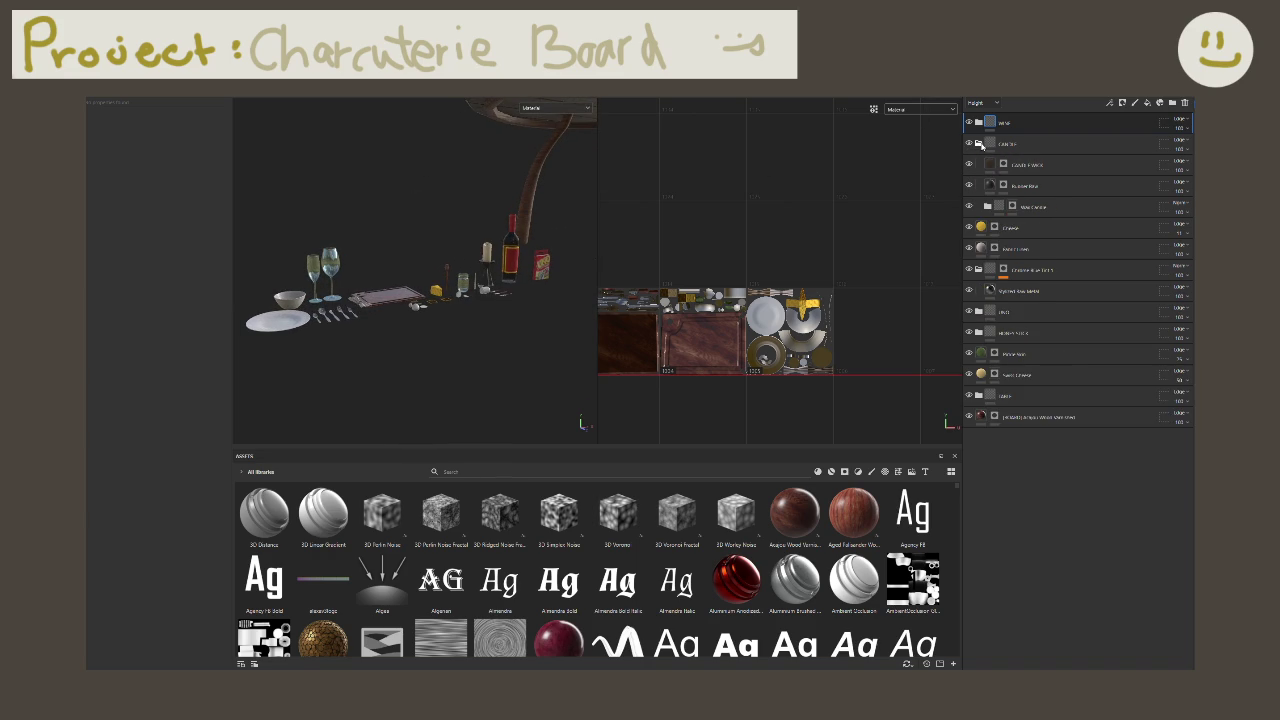
{"action": "left_click", "coordinate": [981, 145]}
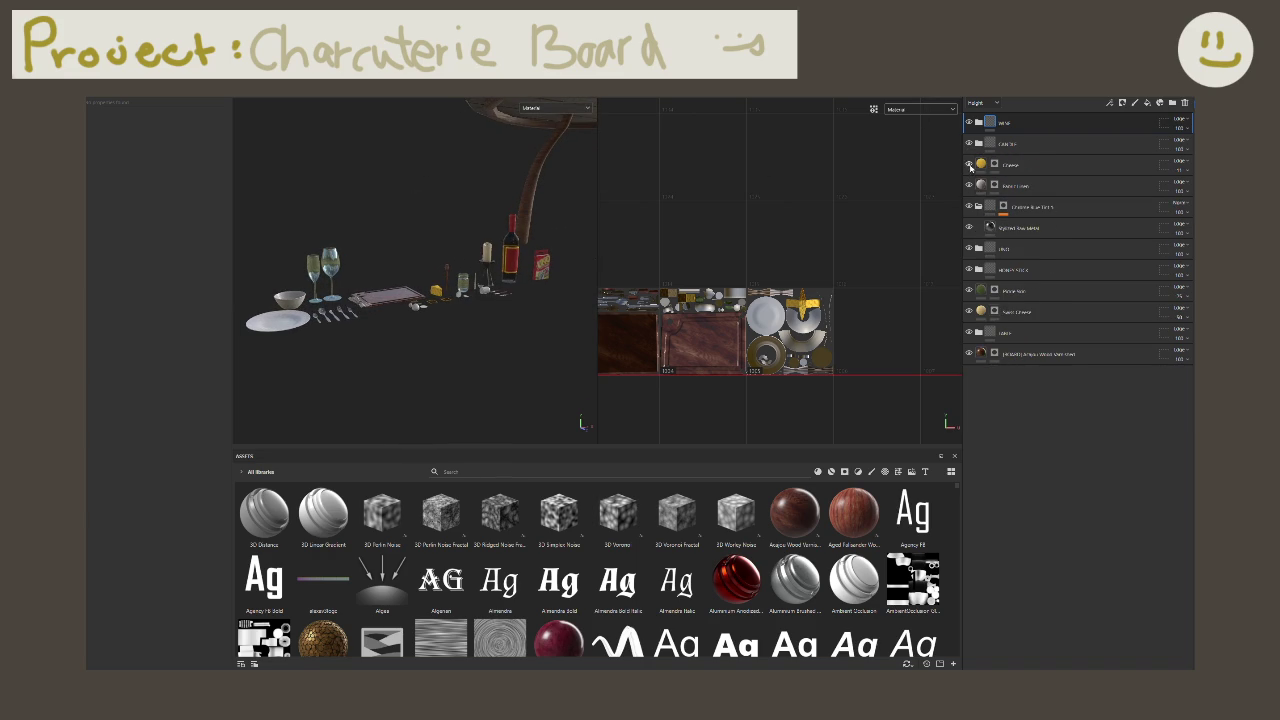
Step: Prefix the Fabric Linen layer's name with 'Placemat Fab'
{"action": "double_click", "coordinate": [1015, 186]}
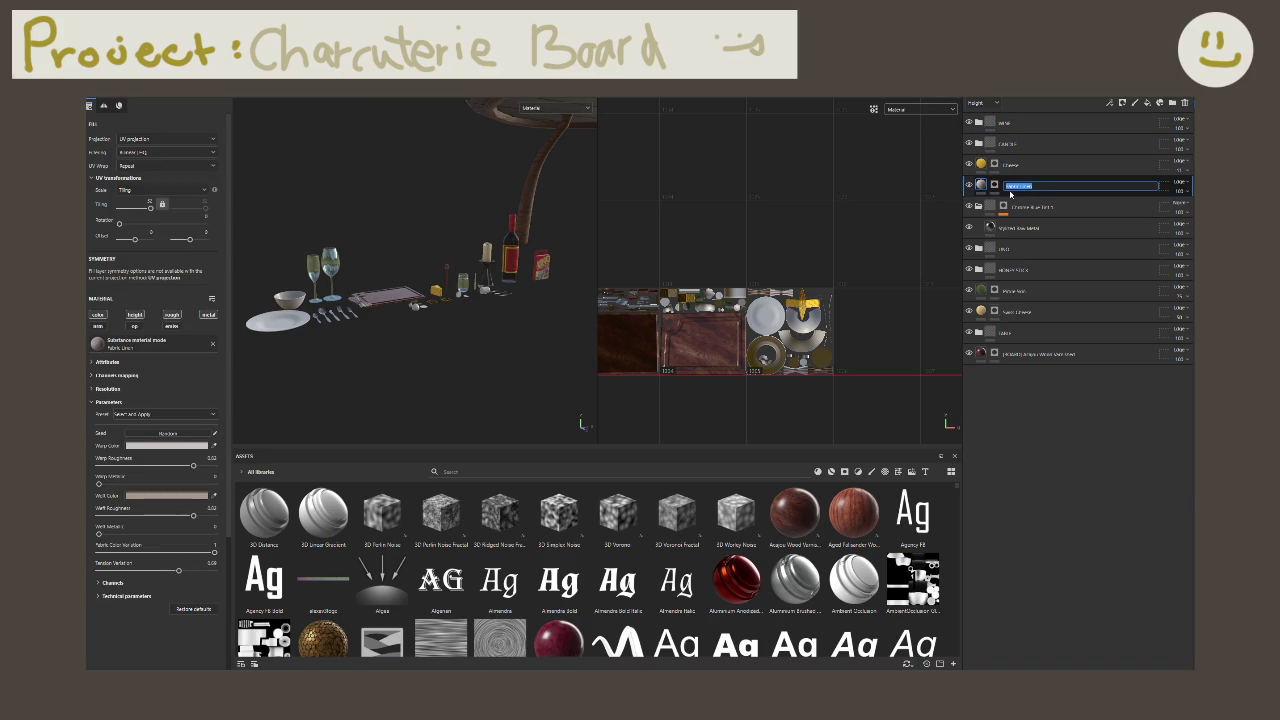
{"action": "left_click", "coordinate": [1007, 183]}
{"action": "type", "text": "Placemat Fab"}
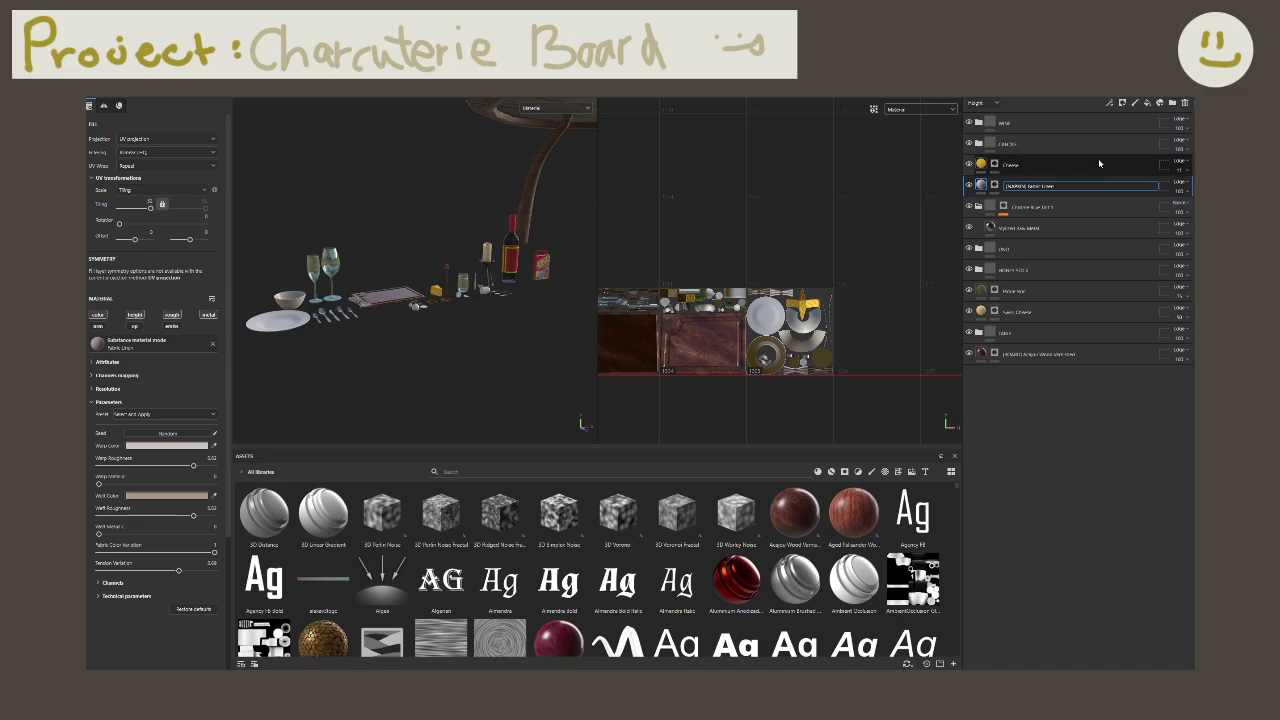
{"action": "key", "text": "Return"}
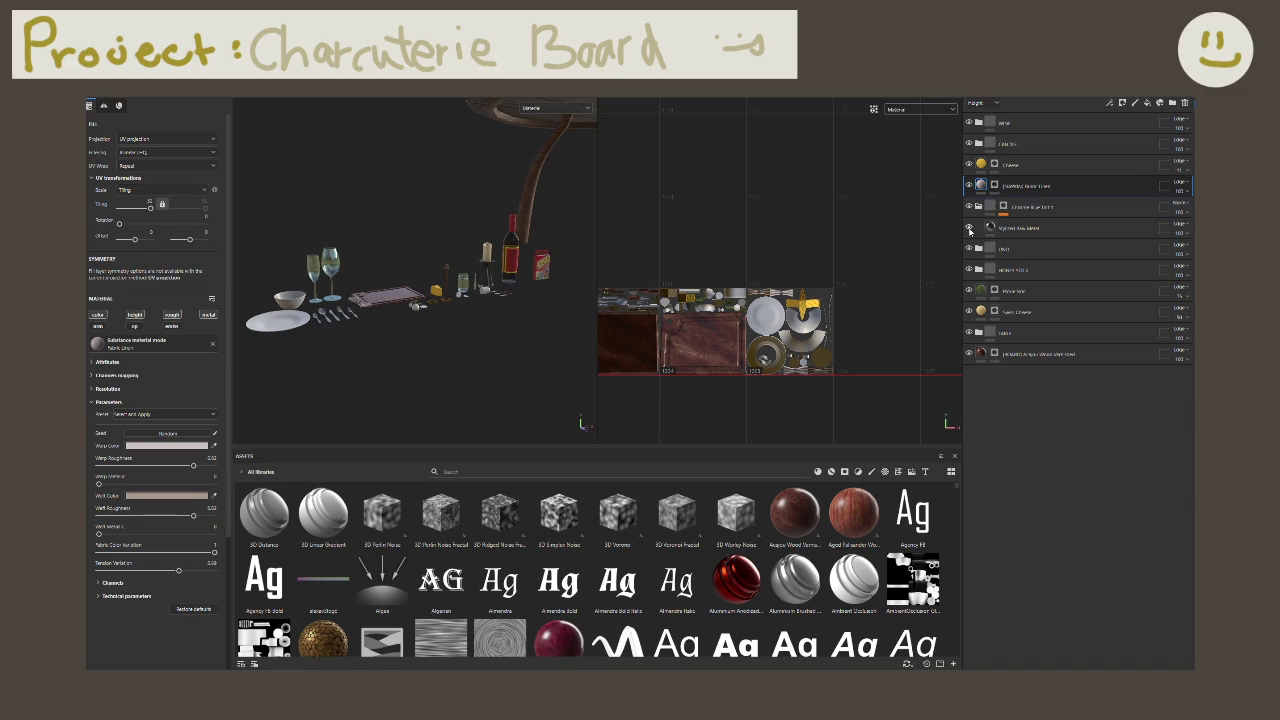
Step: Collapse the Cheese Blue group and rename it 'Blue'
{"action": "scroll", "coordinate": [426, 295], "scroll_direction": "up", "scroll_amount": 2}
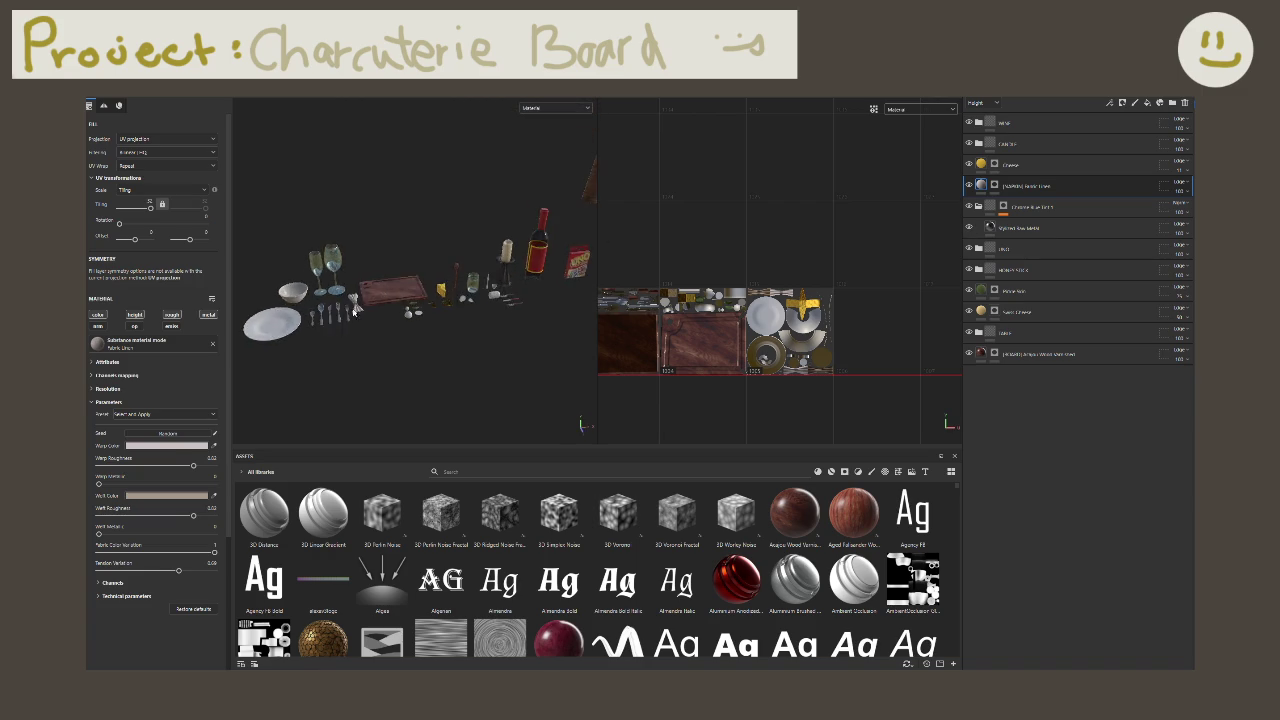
{"action": "scroll", "coordinate": [426, 295], "scroll_direction": "up", "scroll_amount": 2}
{"action": "scroll", "coordinate": [426, 295], "scroll_direction": "up", "scroll_amount": 2}
{"action": "scroll", "coordinate": [426, 295], "scroll_direction": "up", "scroll_amount": 2}
{"action": "left_click", "coordinate": [1023, 206]}
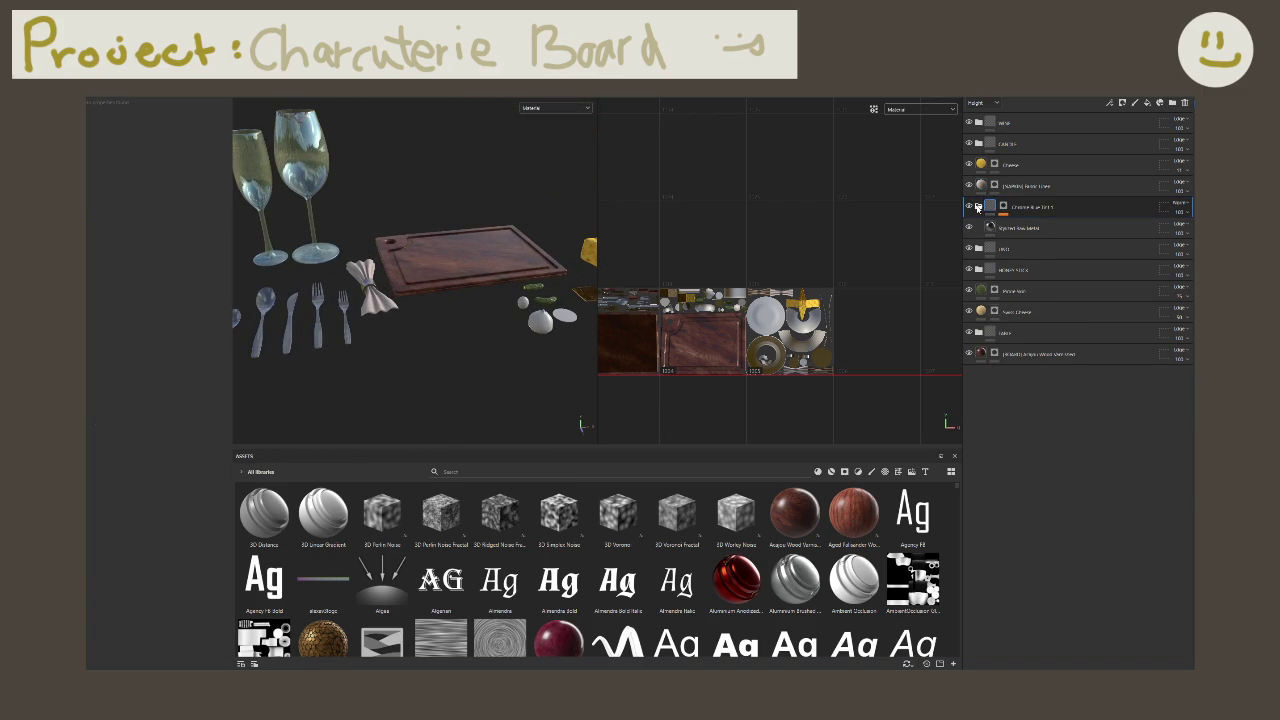
{"action": "left_click", "coordinate": [977, 208]}
{"action": "double_click", "coordinate": [1045, 208]}
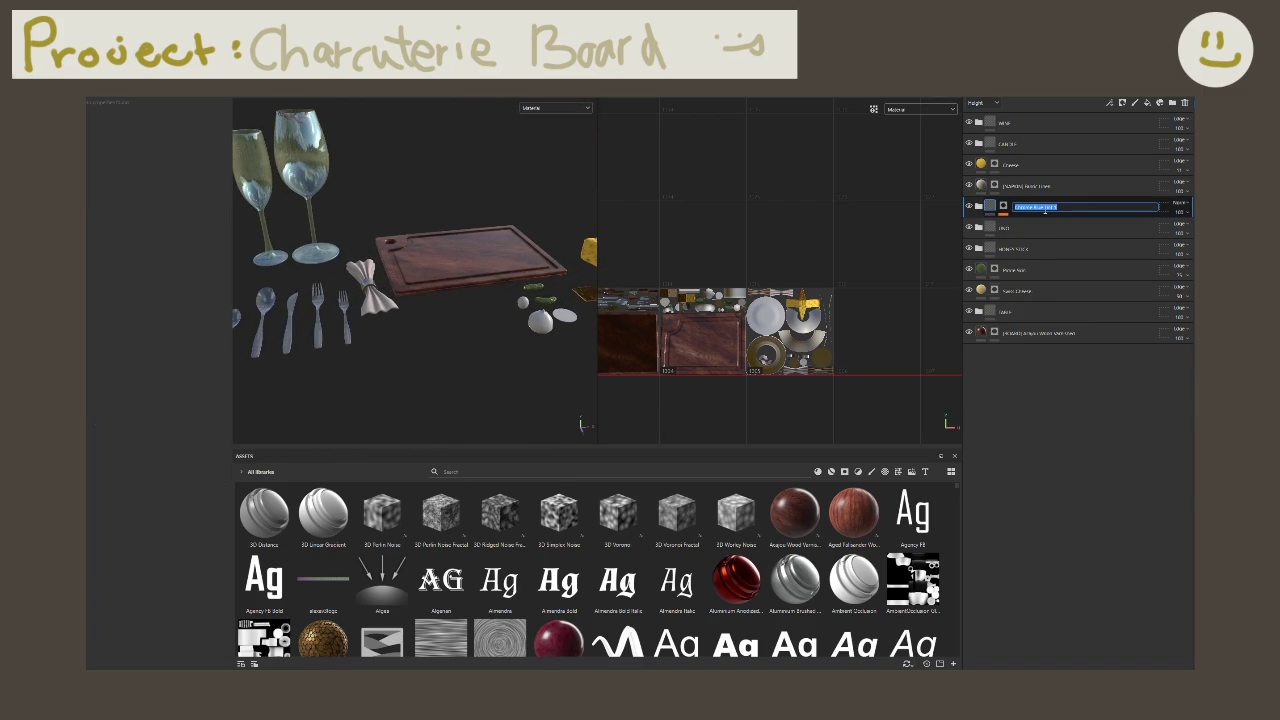
{"action": "type", "text": "Blue"}
{"action": "key", "text": "Return"}
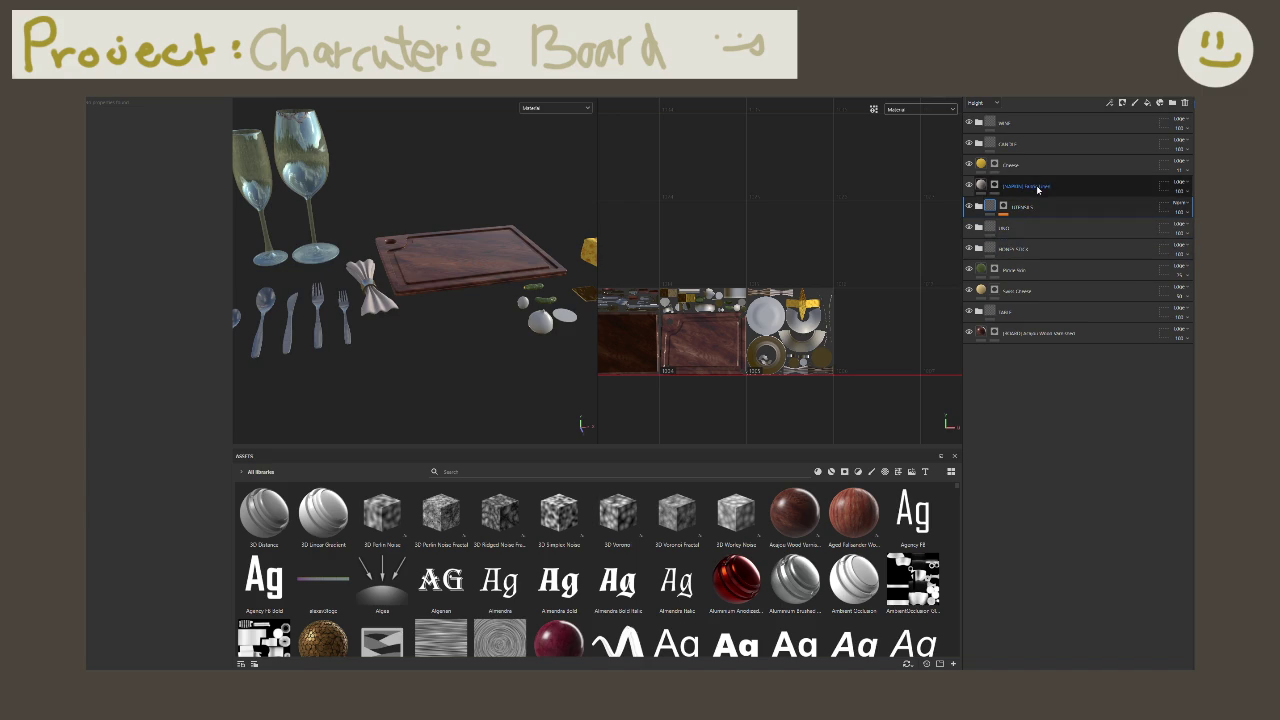
Step: Group the Cheese layers into a new folder, then drag the porcelain material file into the viewport
{"action": "left_click", "coordinate": [1048, 185]}
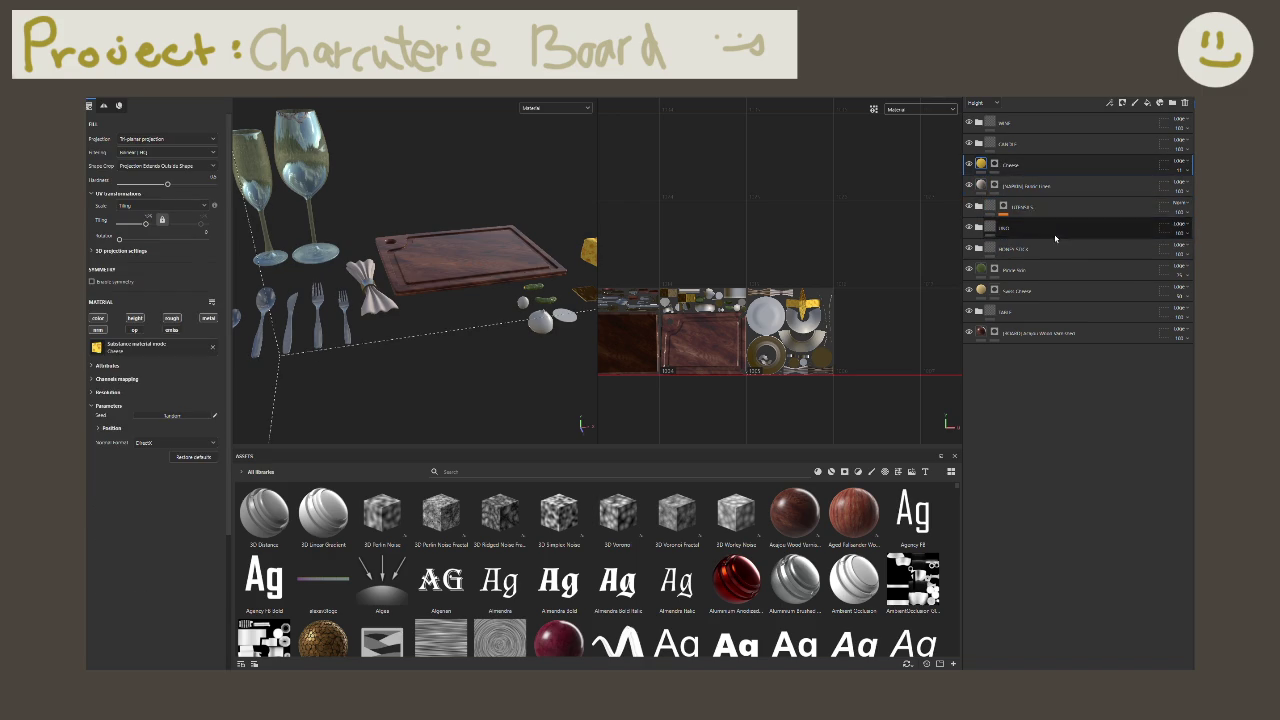
{"action": "left_click", "coordinate": [1045, 272]}
{"action": "left_click", "coordinate": [1037, 170], "text": "ctrl"}
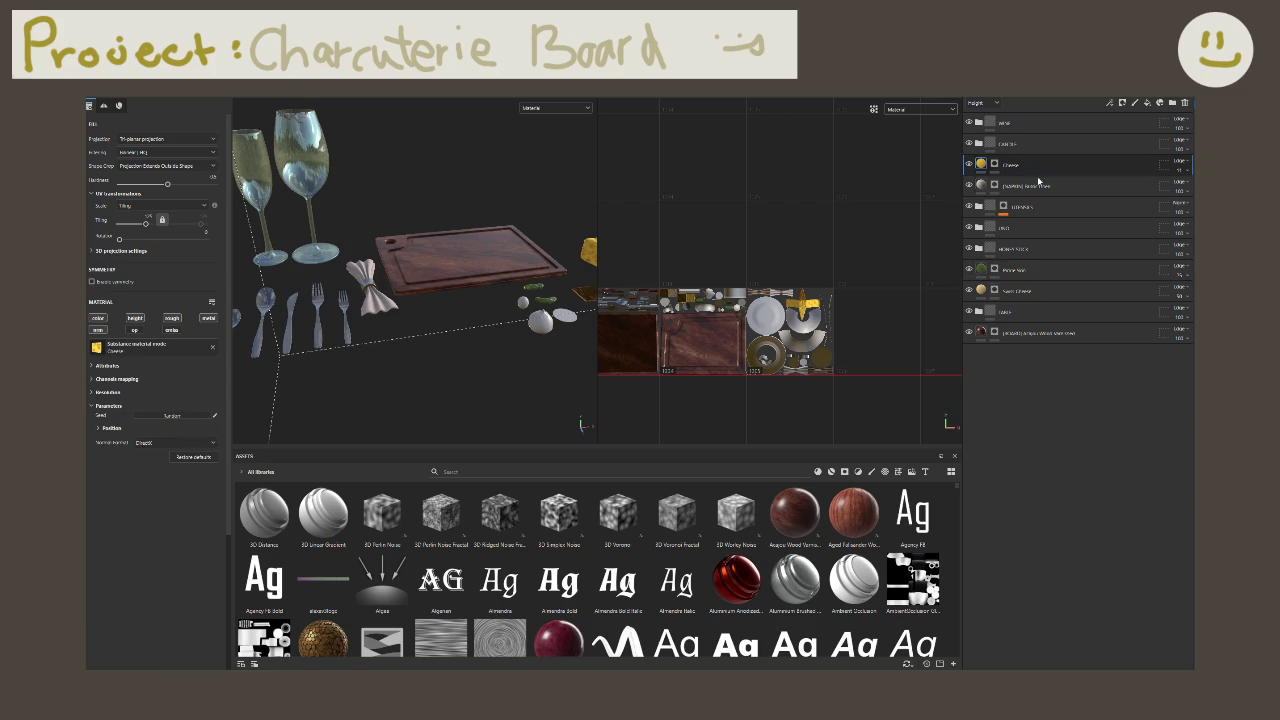
{"action": "left_click", "coordinate": [1037, 288], "text": "ctrl"}
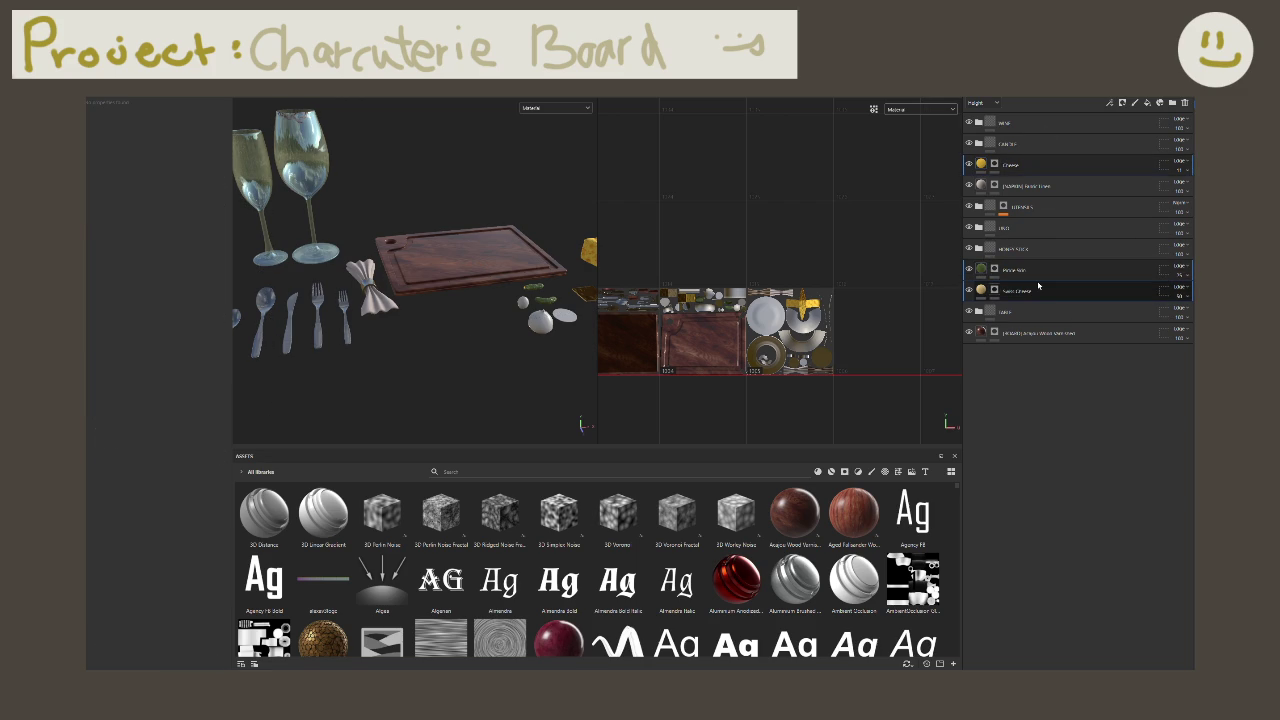
{"action": "key", "text": "ctrl+g"}
{"action": "double_click", "coordinate": [1020, 165]}
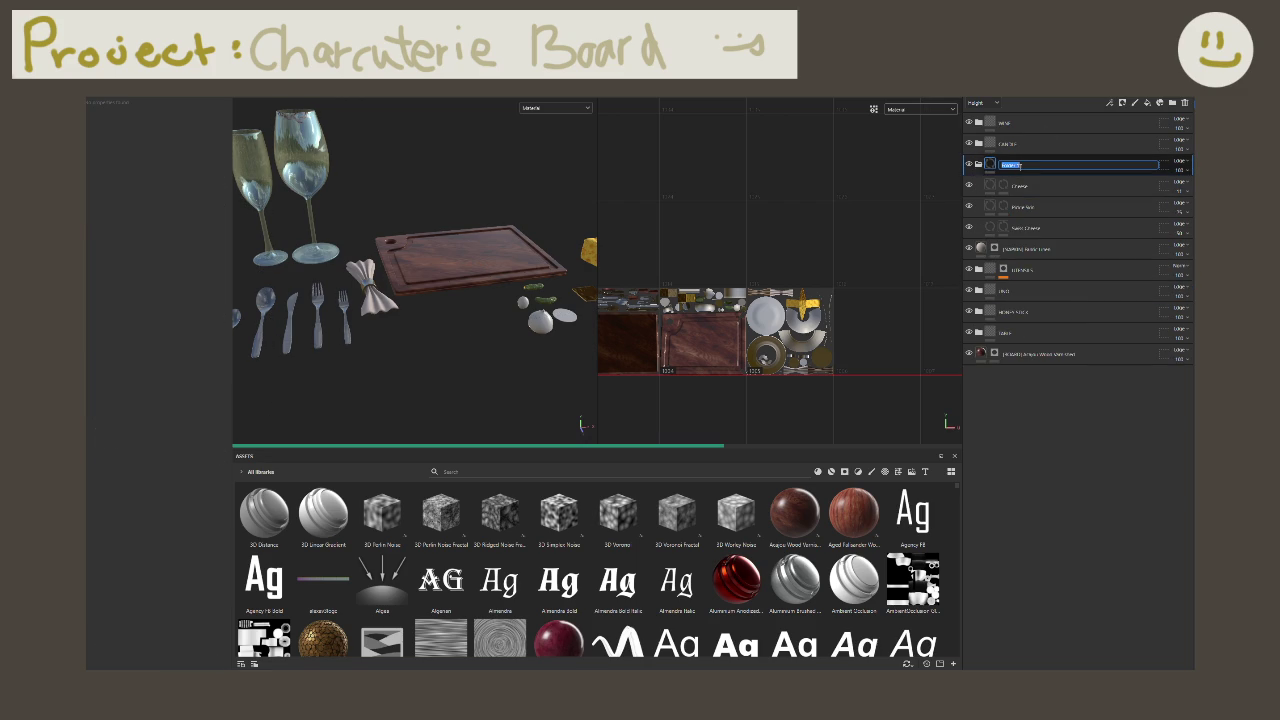
{"action": "type", "text": "FOOD"}
{"action": "key", "text": "Return"}
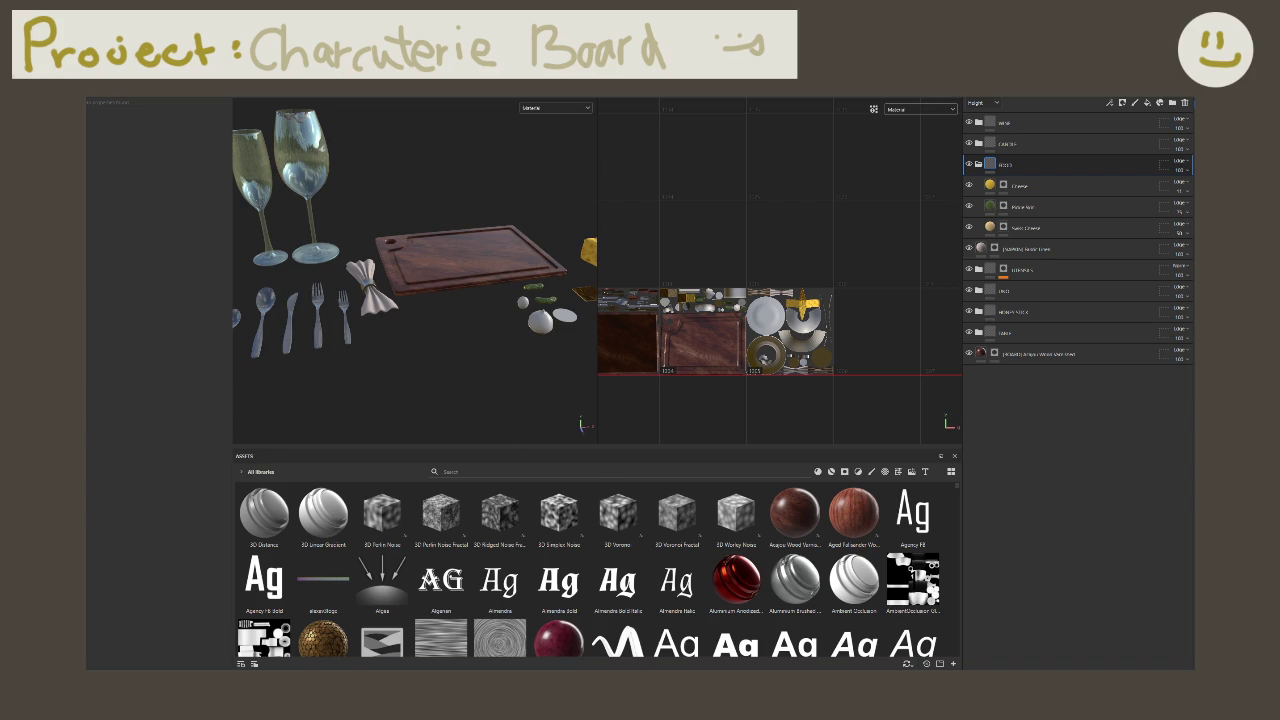
{"action": "left_click_drag", "start_coordinate": [243, 463], "coordinate": [481, 437]}
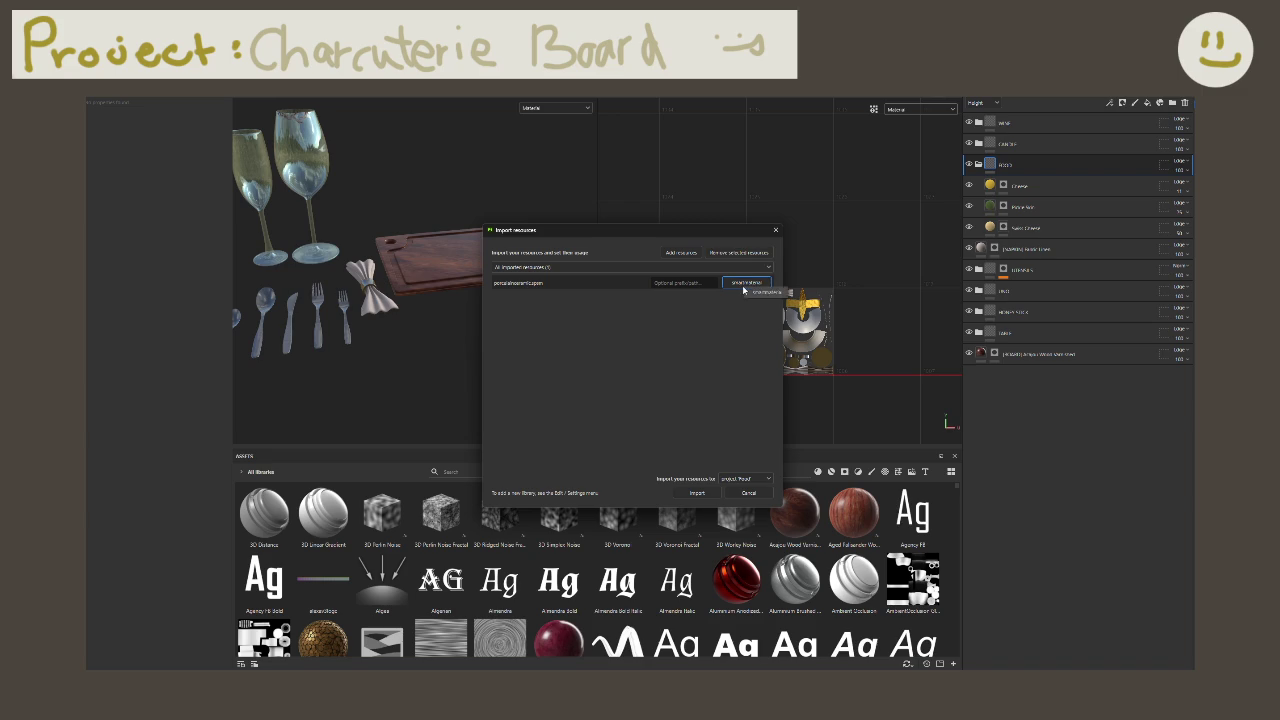
Step: Import the porcelain ceramic smart material and drop it onto the plate and bowl
{"action": "left_click", "coordinate": [692, 492]}
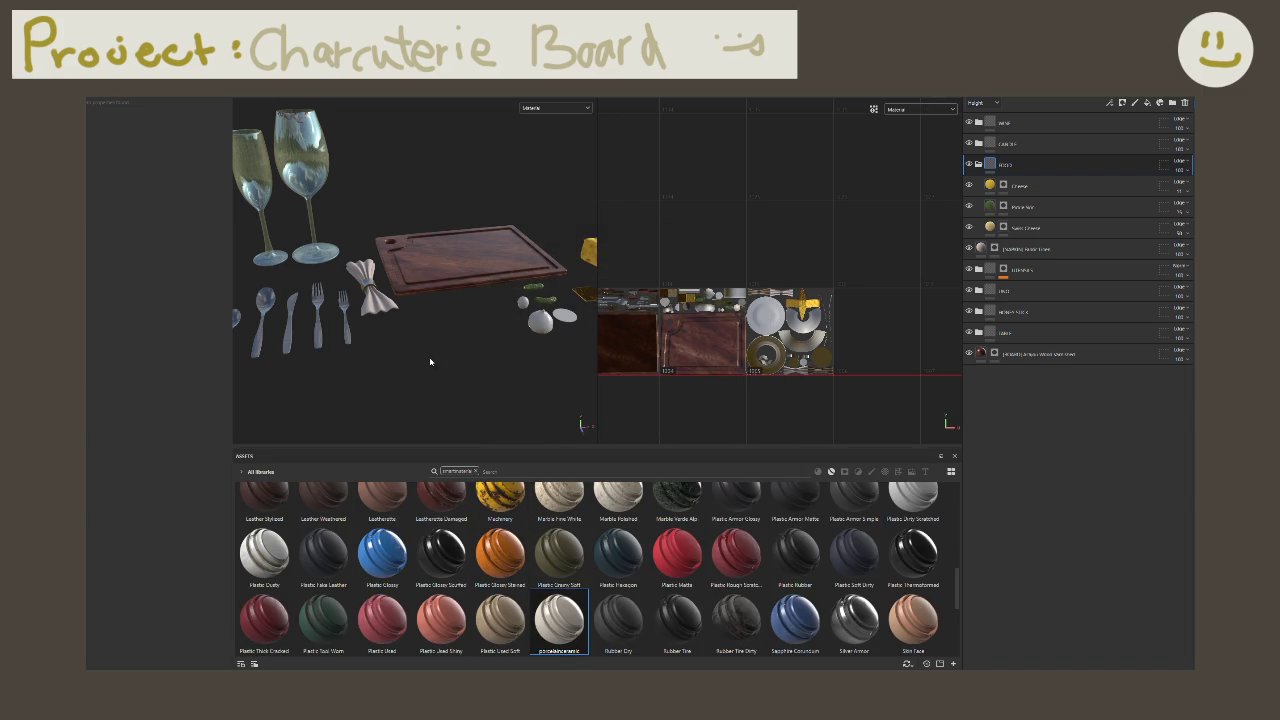
{"action": "left_click_drag", "start_coordinate": [430, 362], "coordinate": [418, 308], "text": "alt"}
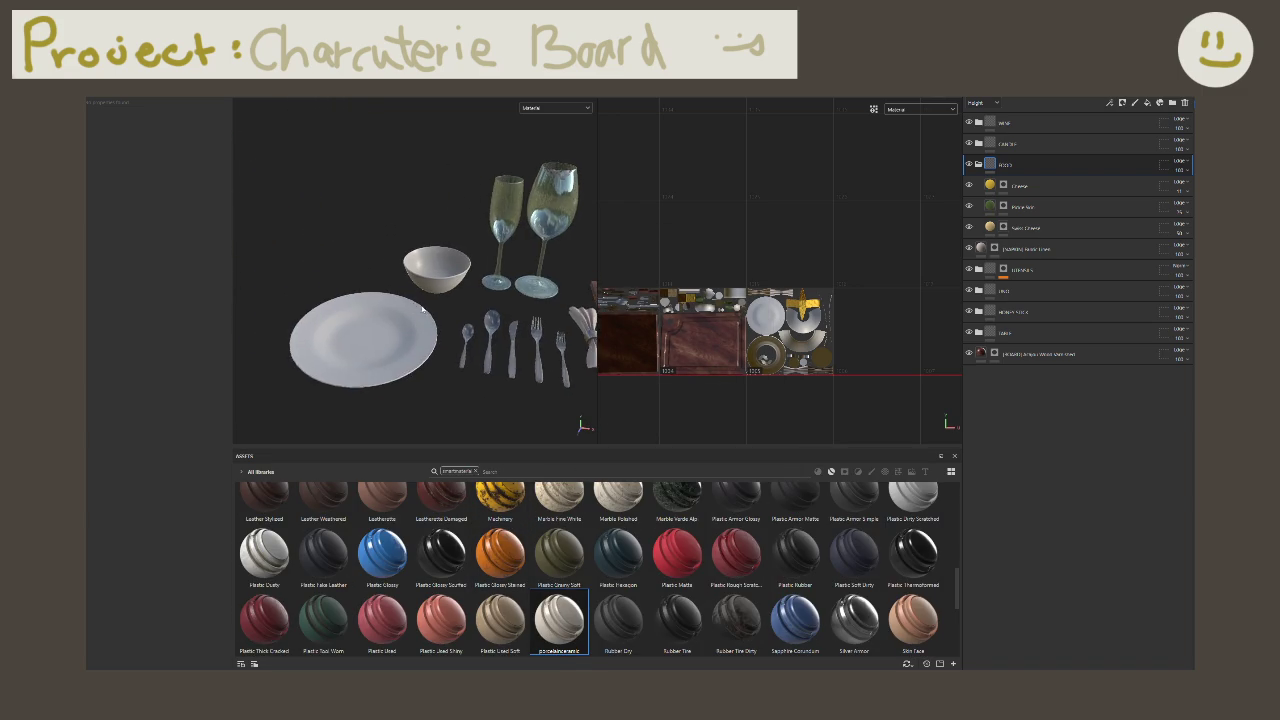
{"action": "scroll", "coordinate": [418, 308], "scroll_direction": "up", "scroll_amount": 3}
{"action": "mouse_move", "coordinate": [559, 620]}
{"action": "left_mouse_down"}
{"action": "mouse_move", "coordinate": [365, 400]}
{"action": "mouse_move", "coordinate": [362, 375]}
{"action": "left_mouse_up"}
{"action": "scroll", "coordinate": [443, 332], "scroll_direction": "up", "scroll_amount": 5}
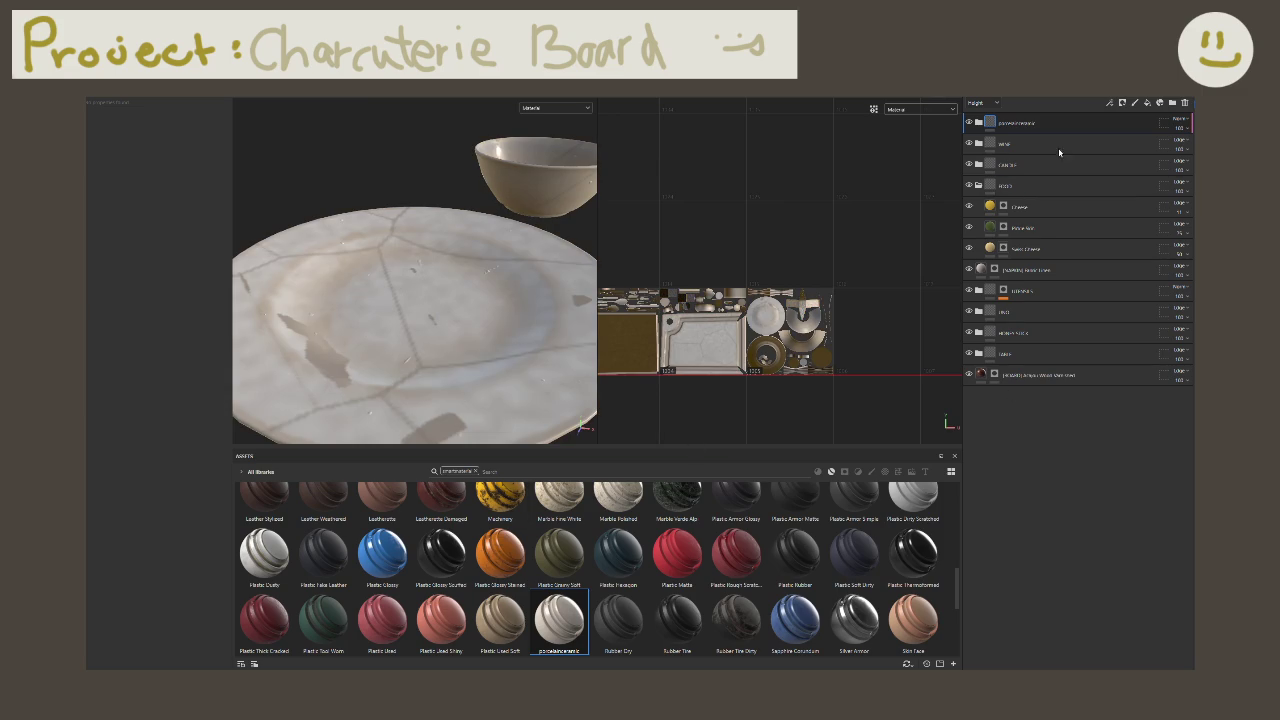
{"action": "left_click", "coordinate": [978, 122]}
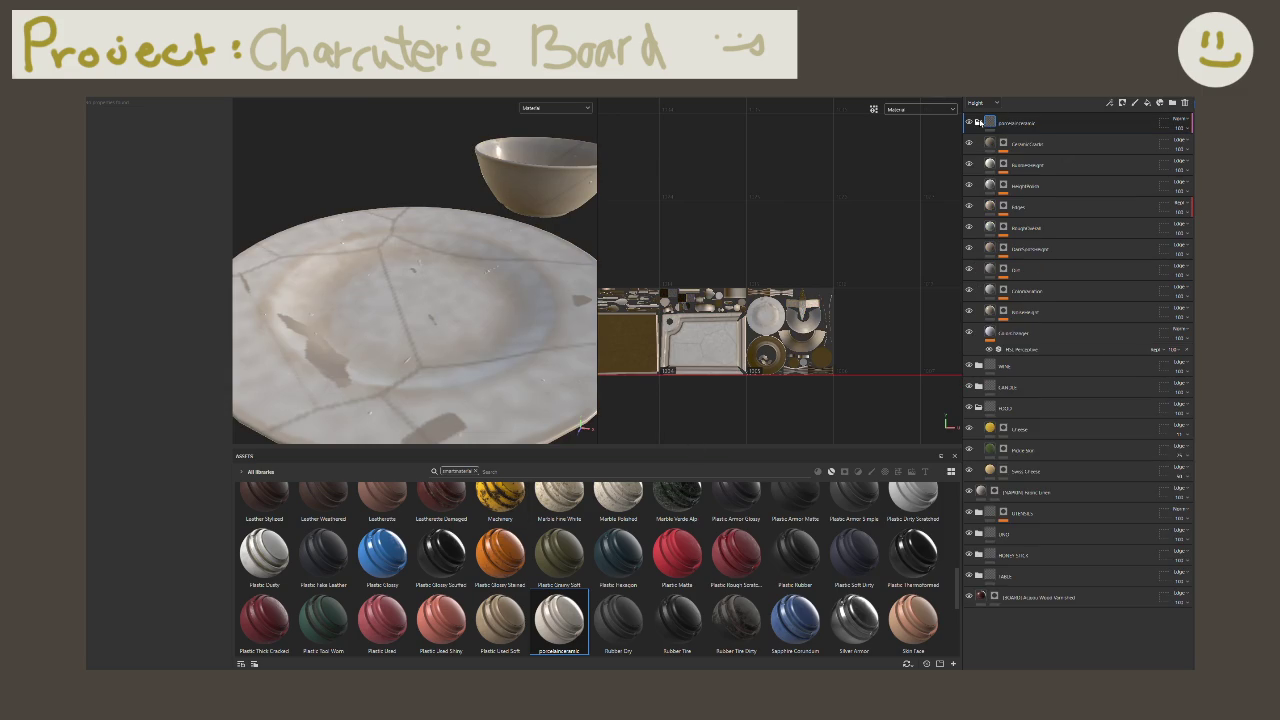
Step: Inspect the porcelain sub-layers and hide the CeramicCrackle layer to remove the cracks
{"action": "left_click", "coordinate": [1027, 150]}
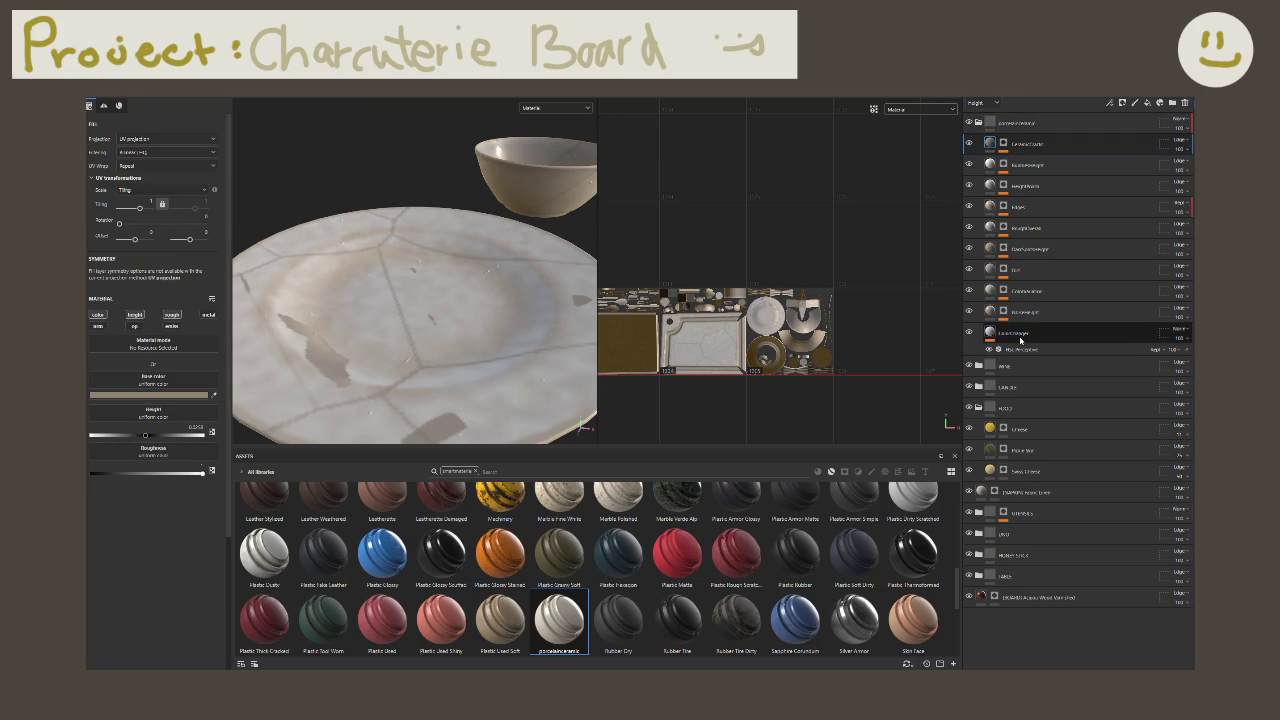
{"action": "left_click", "coordinate": [1020, 341], "text": "shift"}
{"action": "left_click", "coordinate": [1020, 341]}
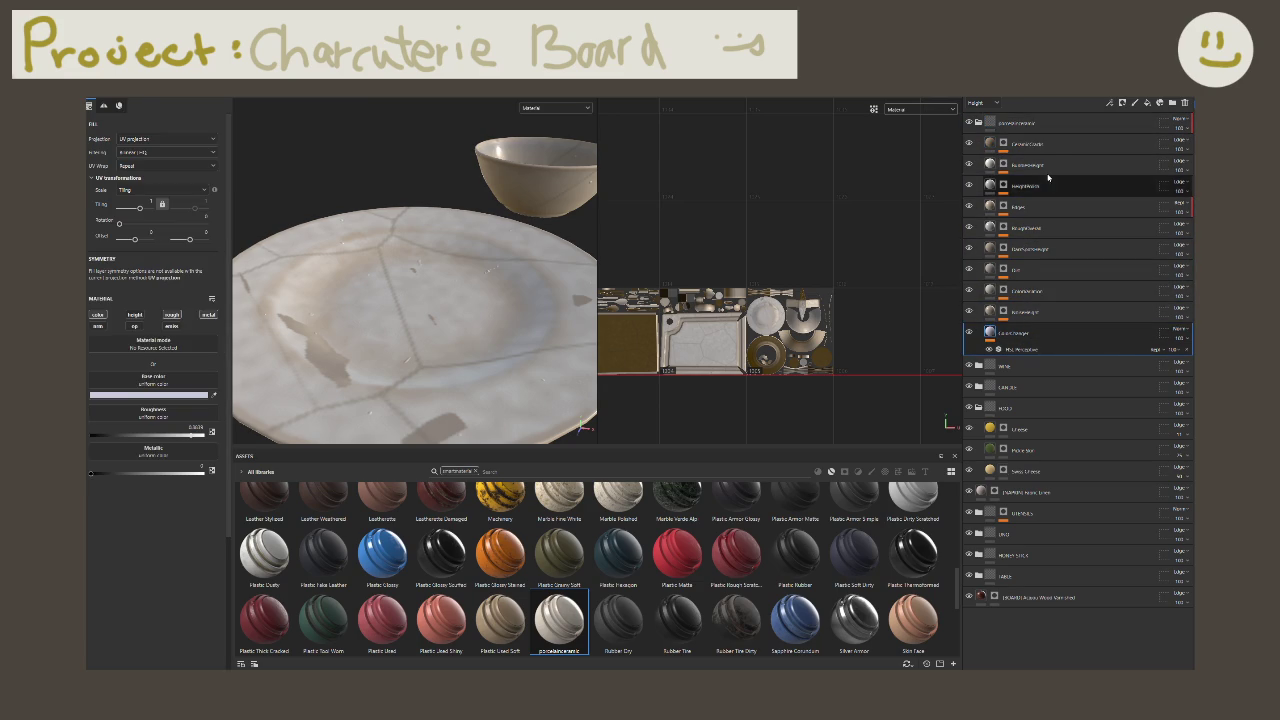
{"action": "left_click", "coordinate": [968, 145]}
{"action": "left_click", "coordinate": [968, 145]}
{"action": "left_click", "coordinate": [968, 145]}
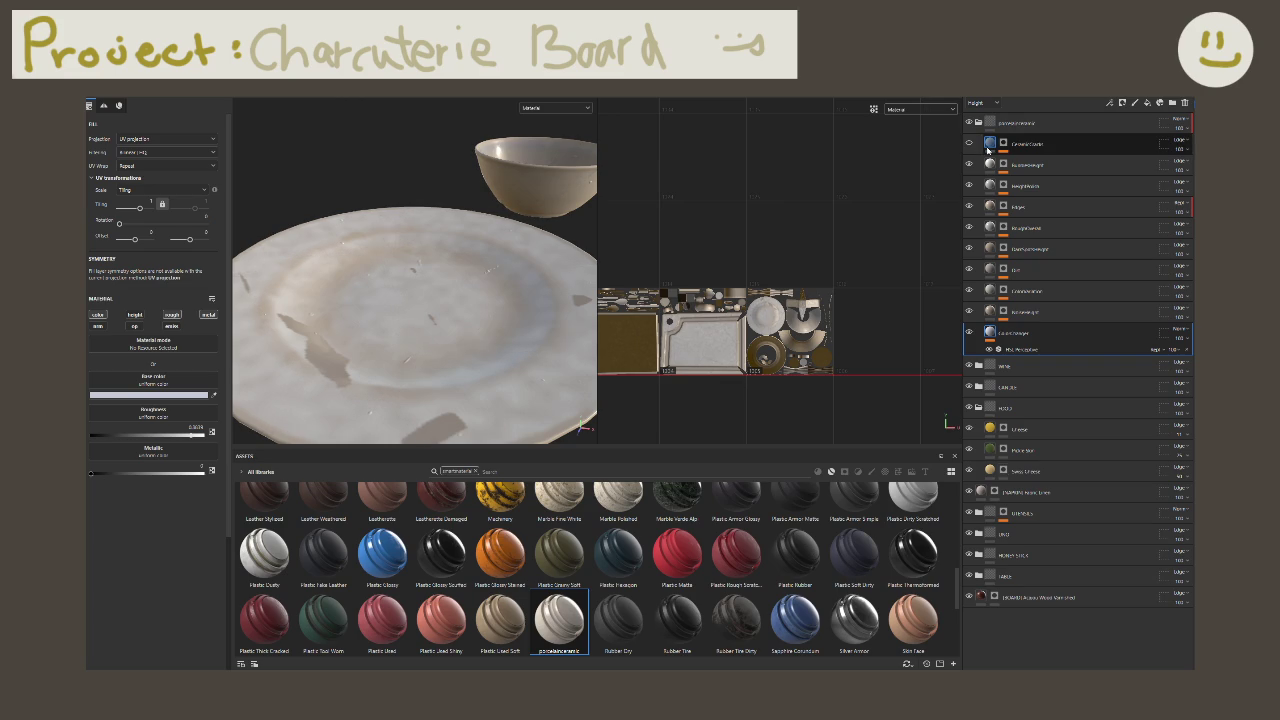
{"action": "left_click", "coordinate": [992, 146]}
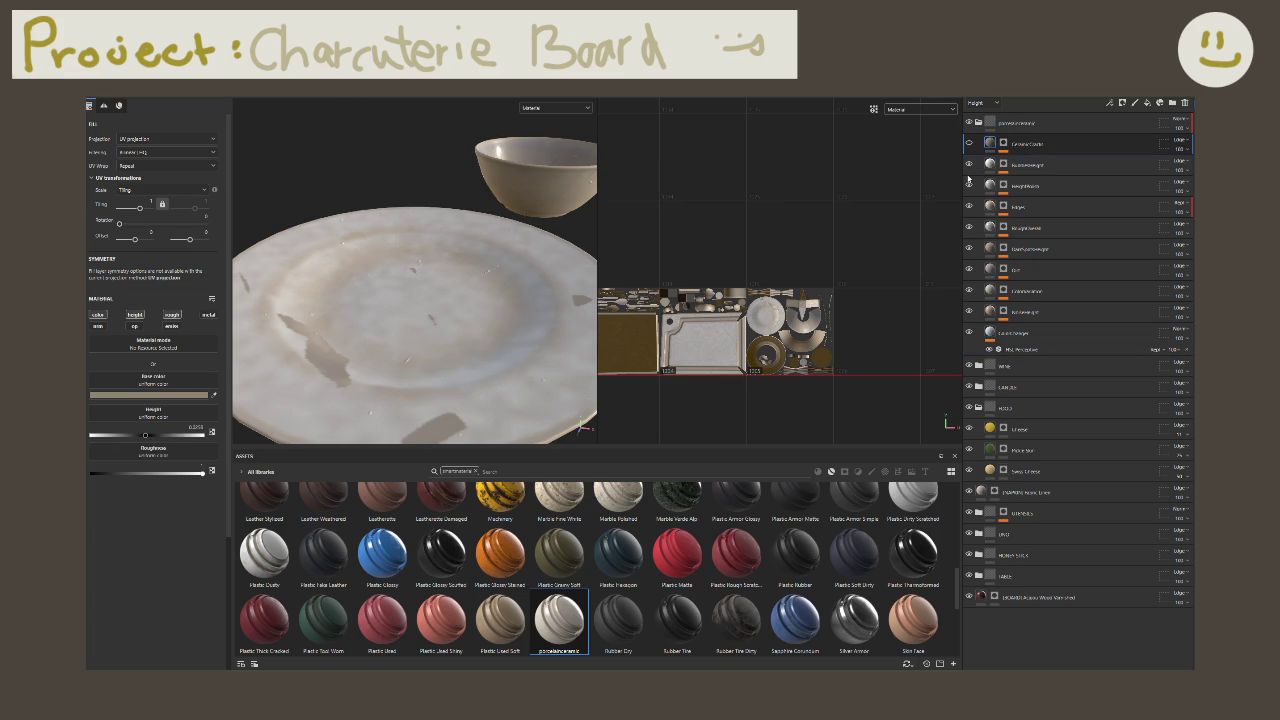
Step: Hide the BaseHeight layer, inspect other sub-layers, then delete the whole porcelain material folder
{"action": "left_click", "coordinate": [968, 166]}
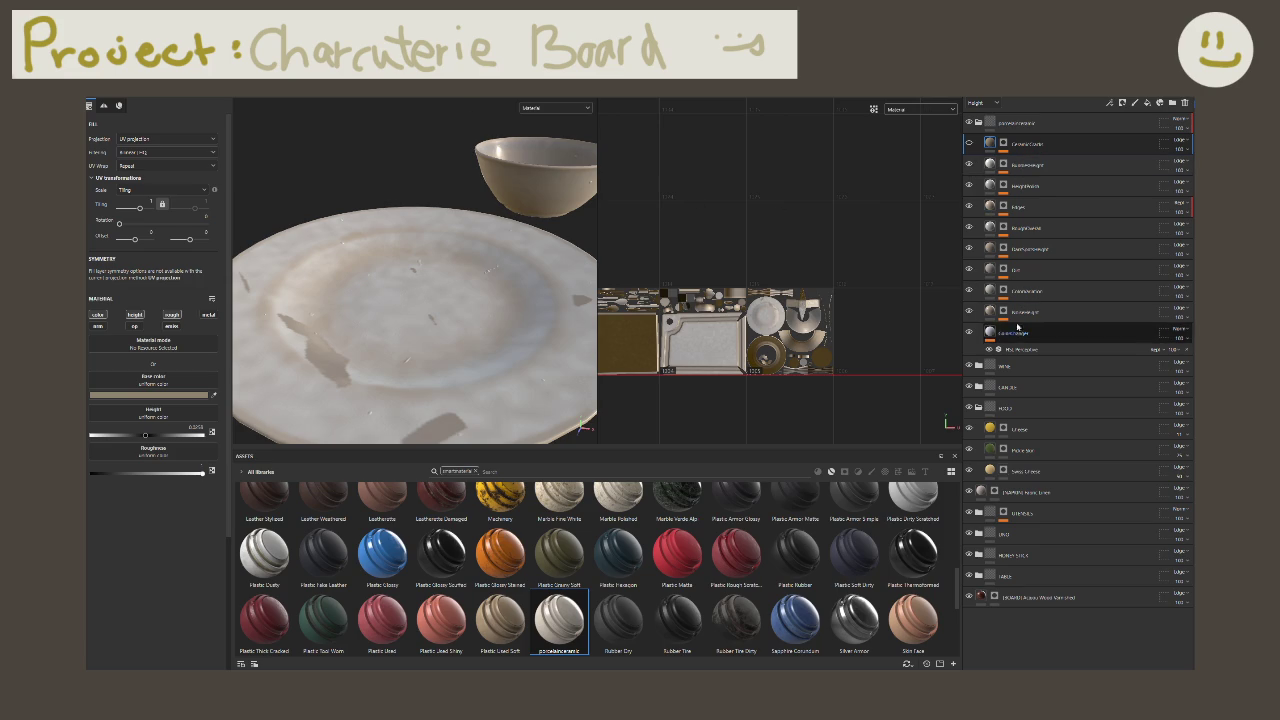
{"action": "left_click", "coordinate": [1019, 331]}
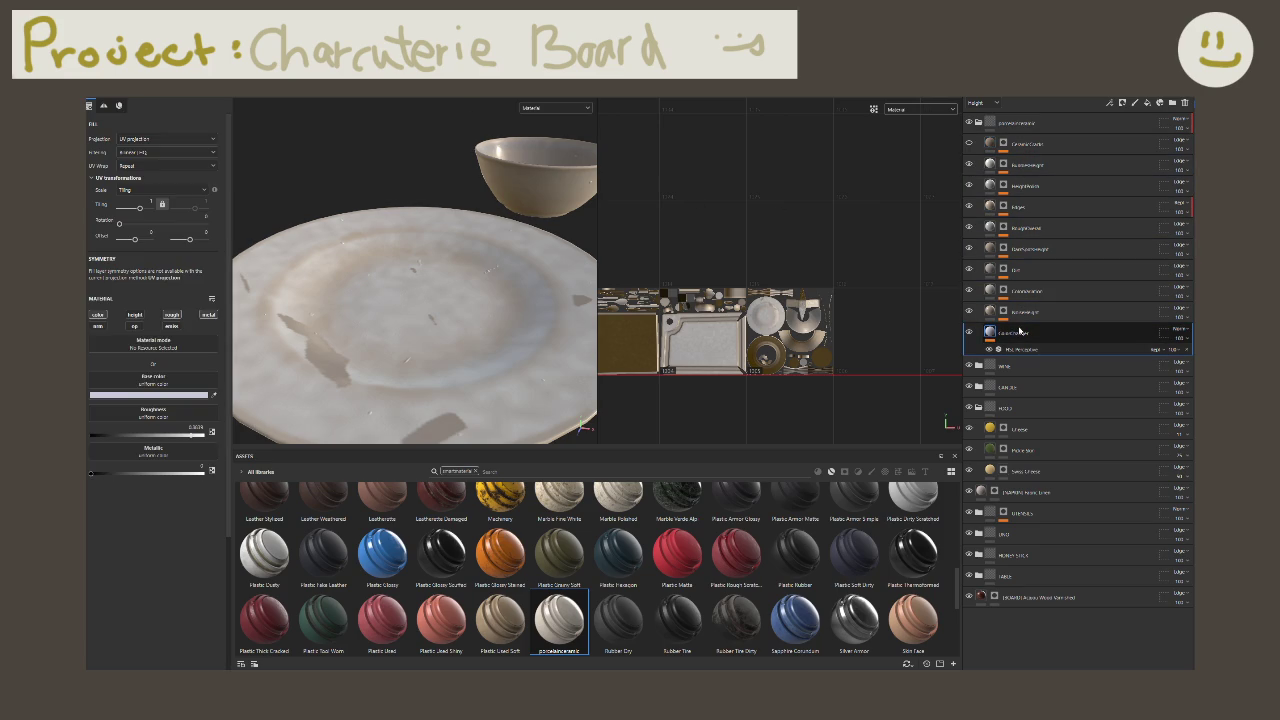
{"action": "left_click", "coordinate": [1047, 316]}
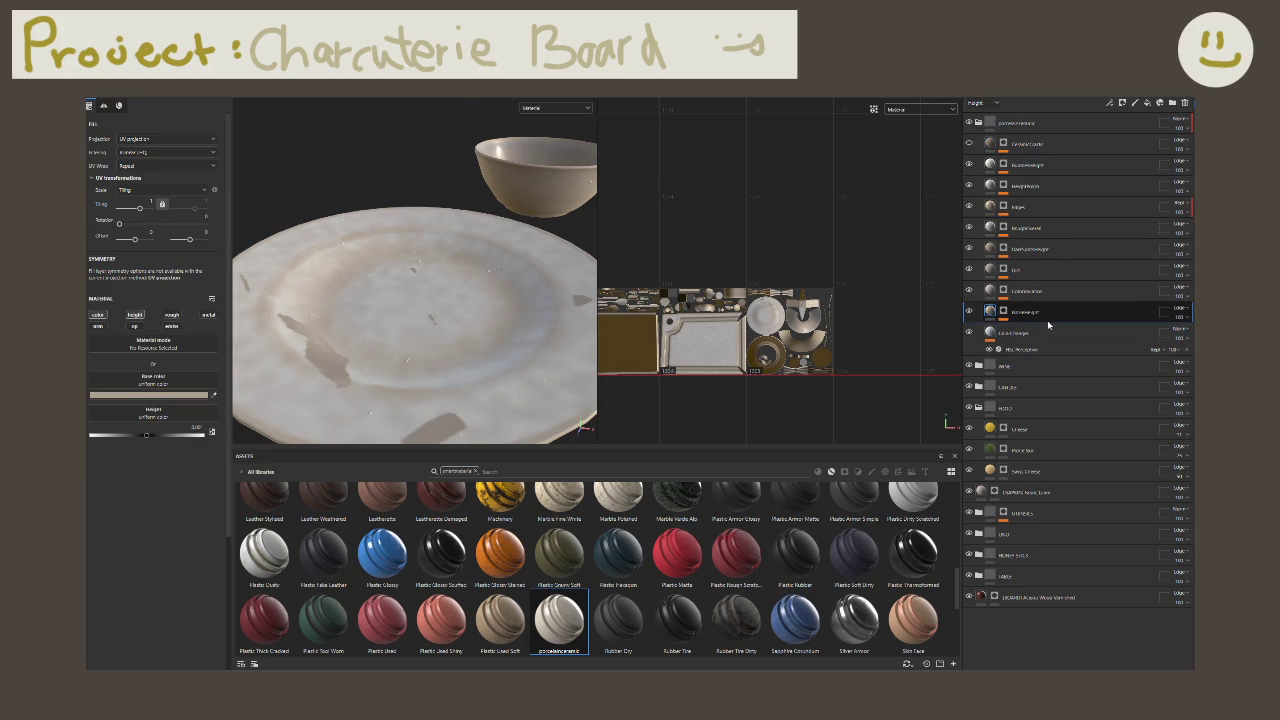
{"action": "left_click", "coordinate": [1074, 128]}
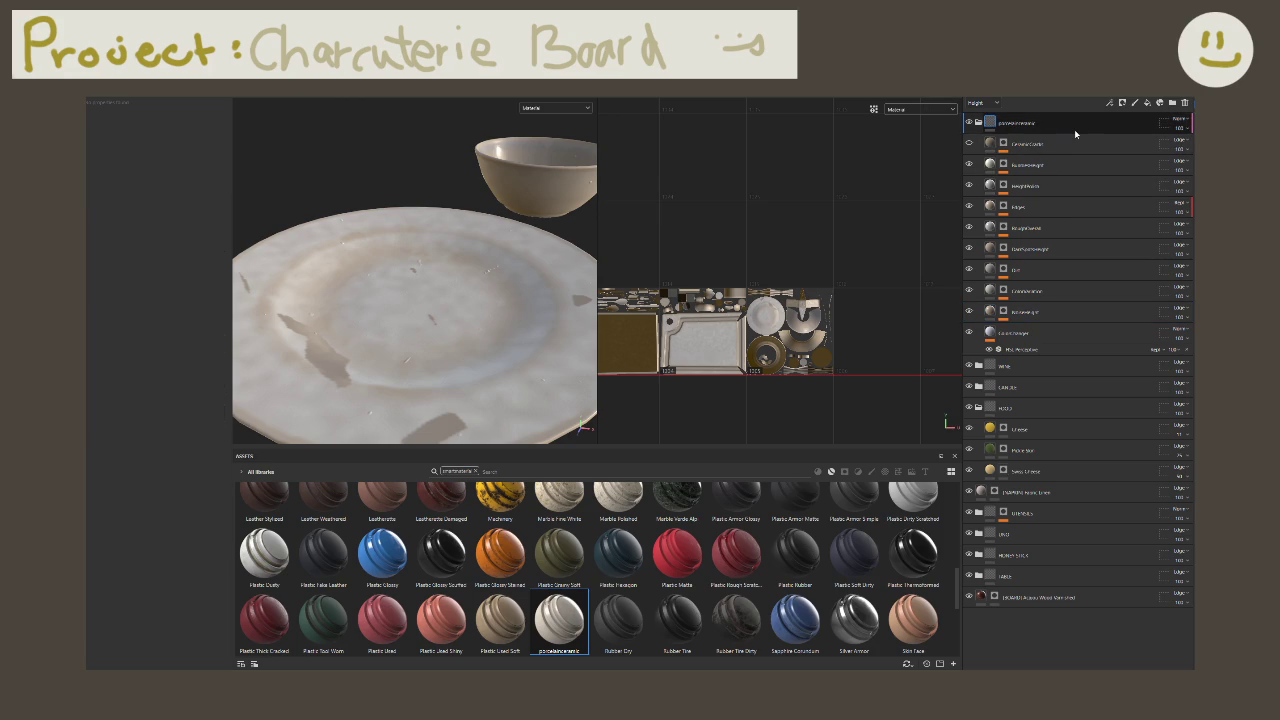
{"action": "left_click", "coordinate": [1185, 104]}
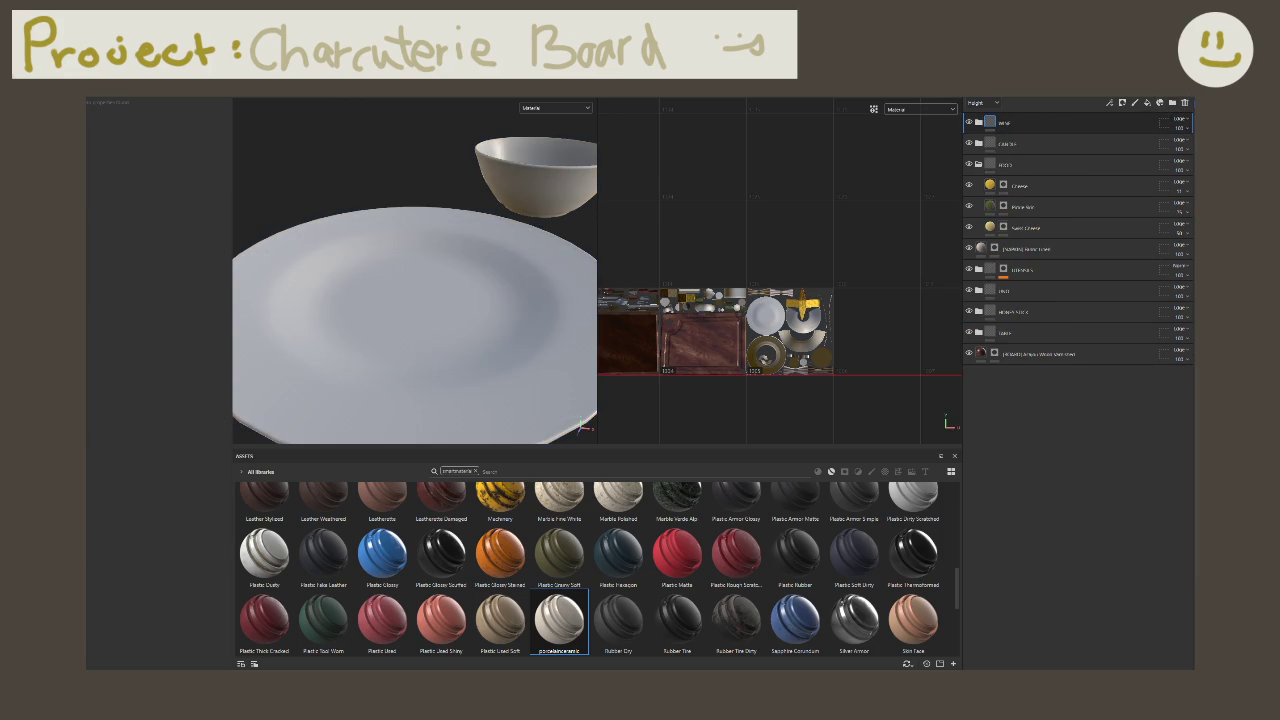
Step: Scroll through the Assets panel with the plate and bowl back to plain white
{"action": "scroll", "coordinate": [549, 544], "scroll_direction": "up", "scroll_amount": 5}
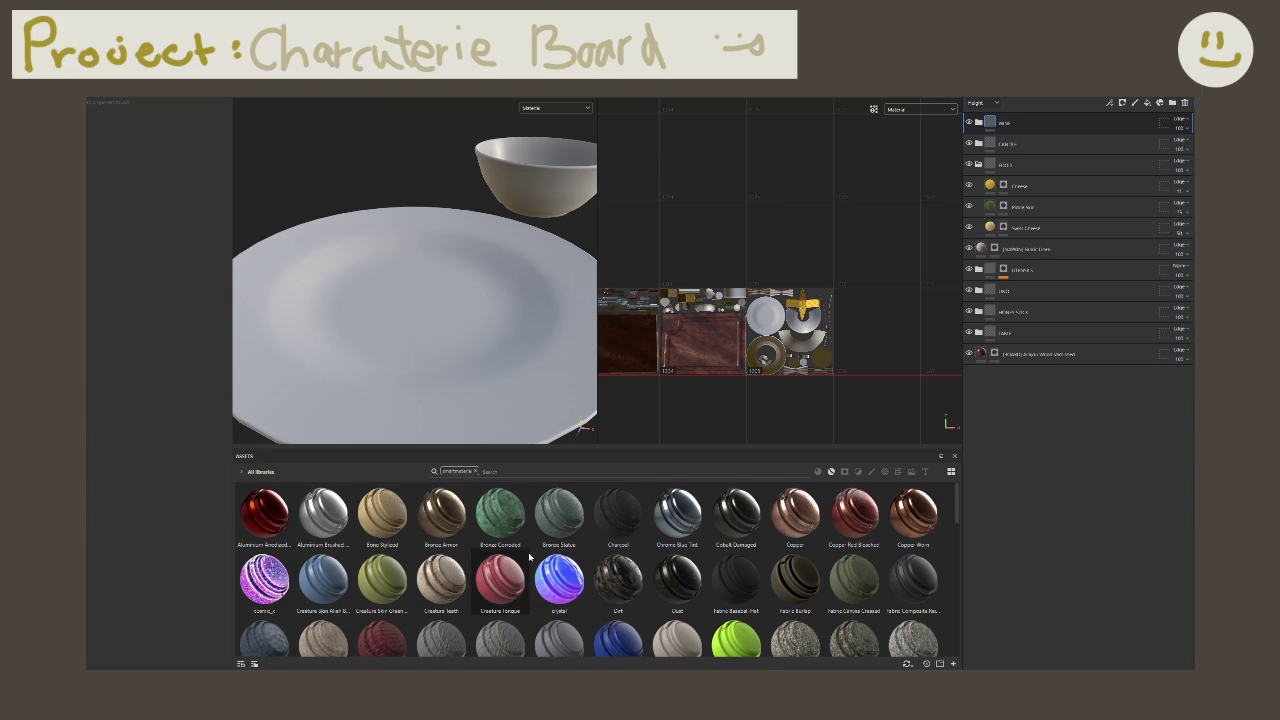
{"action": "scroll", "coordinate": [530, 556], "scroll_direction": "down", "scroll_amount": 5}
{"action": "scroll", "coordinate": [530, 556], "scroll_direction": "down", "scroll_amount": 3}
{"action": "scroll", "coordinate": [510, 565], "scroll_direction": "down", "scroll_amount": 3}
{"action": "scroll", "coordinate": [490, 575], "scroll_direction": "down", "scroll_amount": 2}
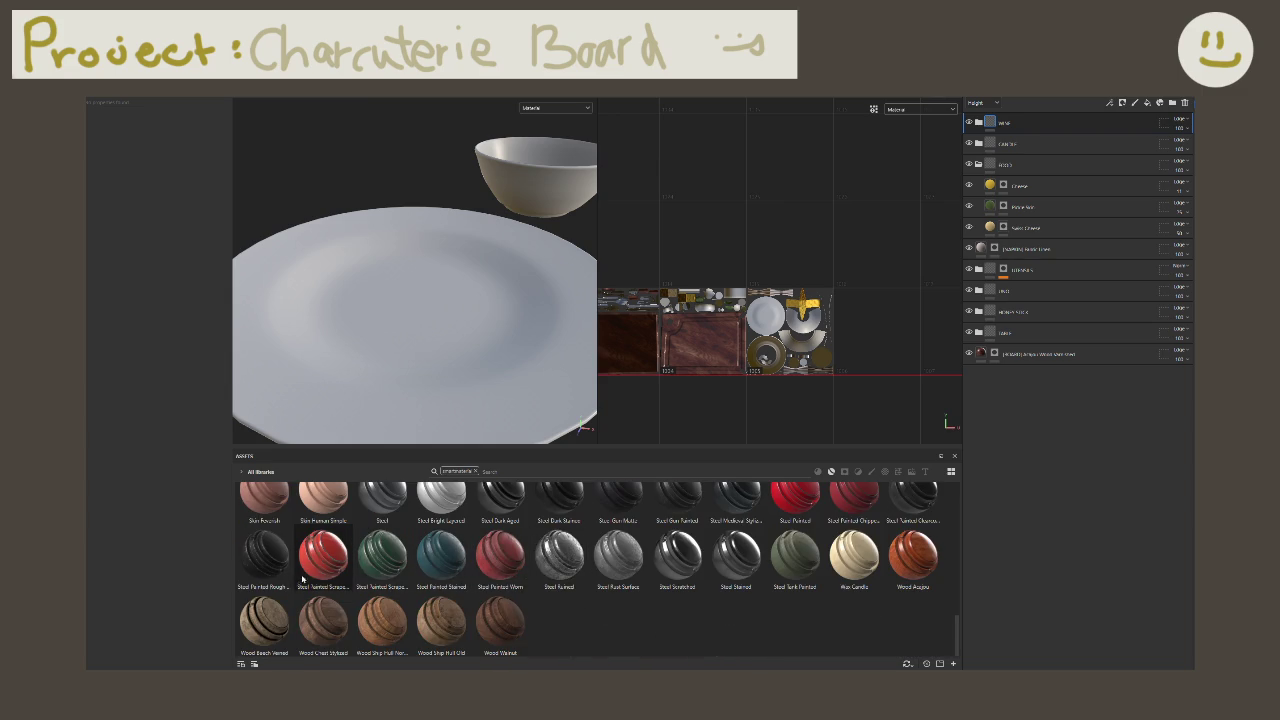
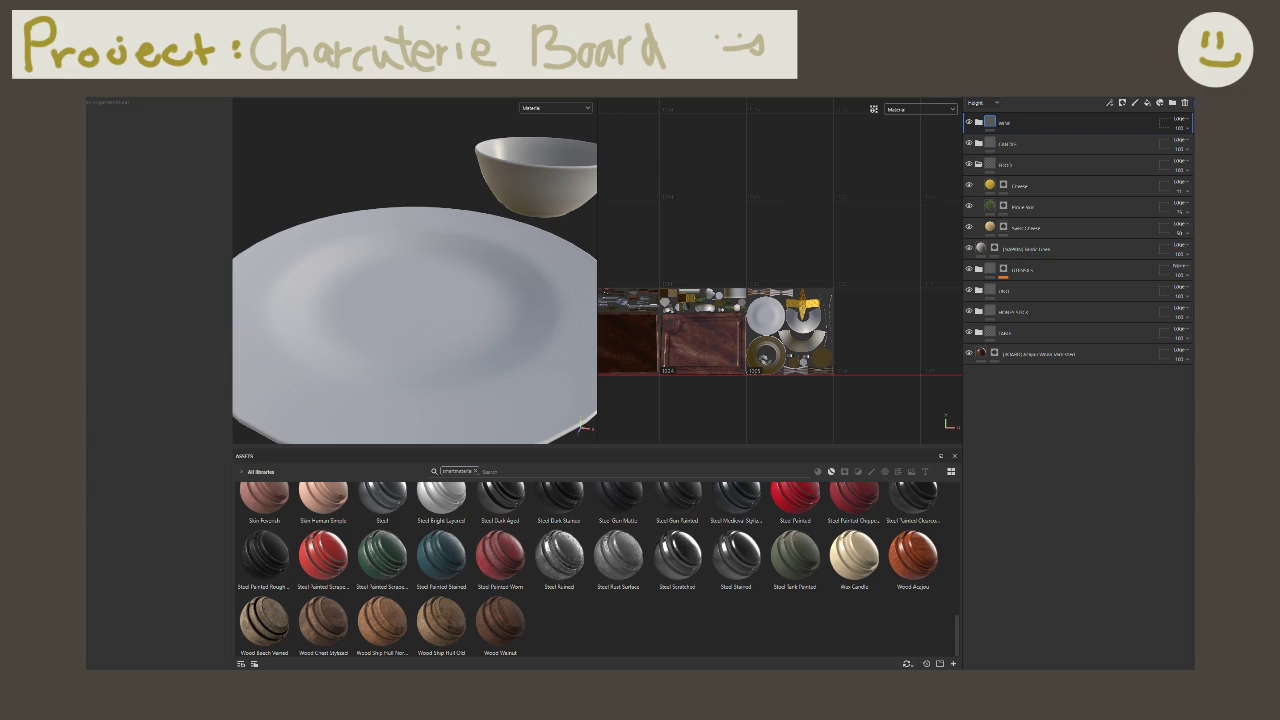
Step: Zoom out and pan the viewport to show the board, cheese, honey dipper, jar and knives
{"action": "scroll", "coordinate": [444, 362], "scroll_direction": "down", "scroll_amount": 2}
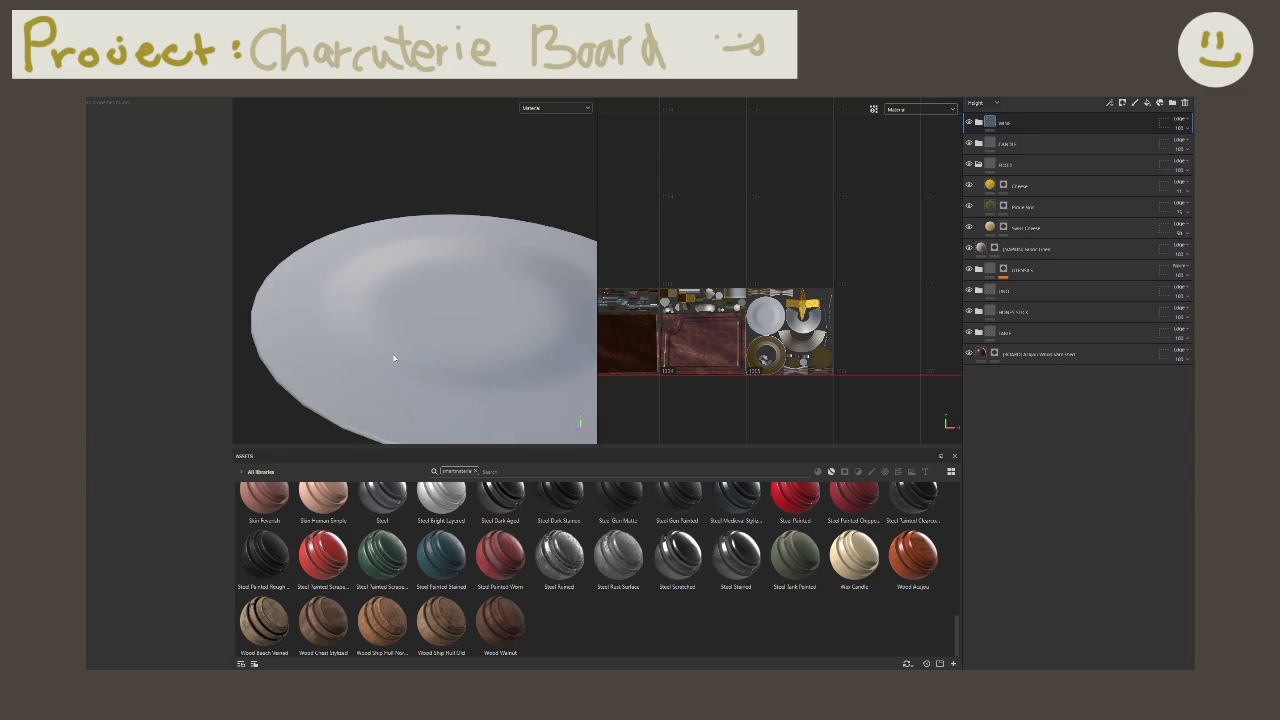
{"action": "scroll", "coordinate": [440, 355], "scroll_direction": "down", "scroll_amount": 2}
{"action": "scroll", "coordinate": [443, 354], "scroll_direction": "down", "scroll_amount": 3}
{"action": "mouse_move", "coordinate": [465, 358]}
{"action": "middle_mouse_down"}
{"action": "mouse_move", "coordinate": [448, 329]}
{"action": "mouse_move", "coordinate": [316, 314]}
{"action": "middle_mouse_up"}
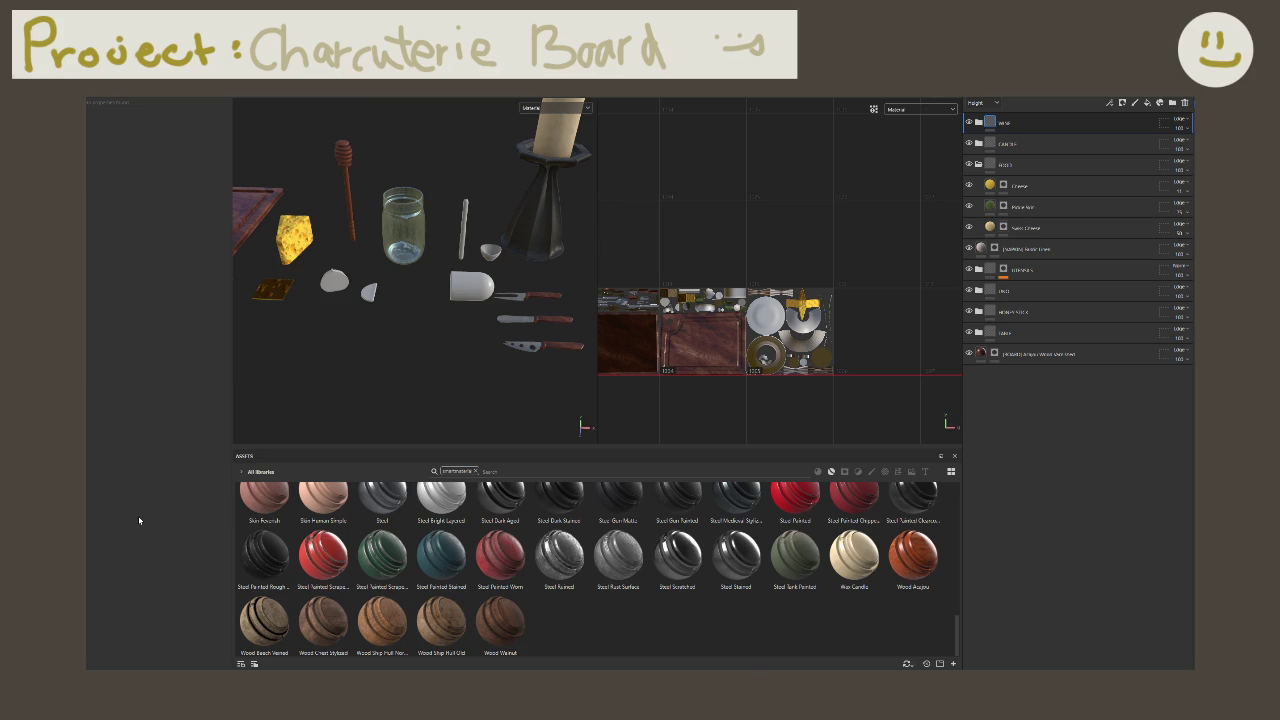
{"action": "key", "text": "ctrl"}
{"action": "key", "text": "ctrl"}
Step: Orbit and pan the viewport to view the glasses, bowl, cutlery and napkin
{"action": "left_click_drag", "start_coordinate": [456, 355], "coordinate": [348, 346], "text": "alt"}
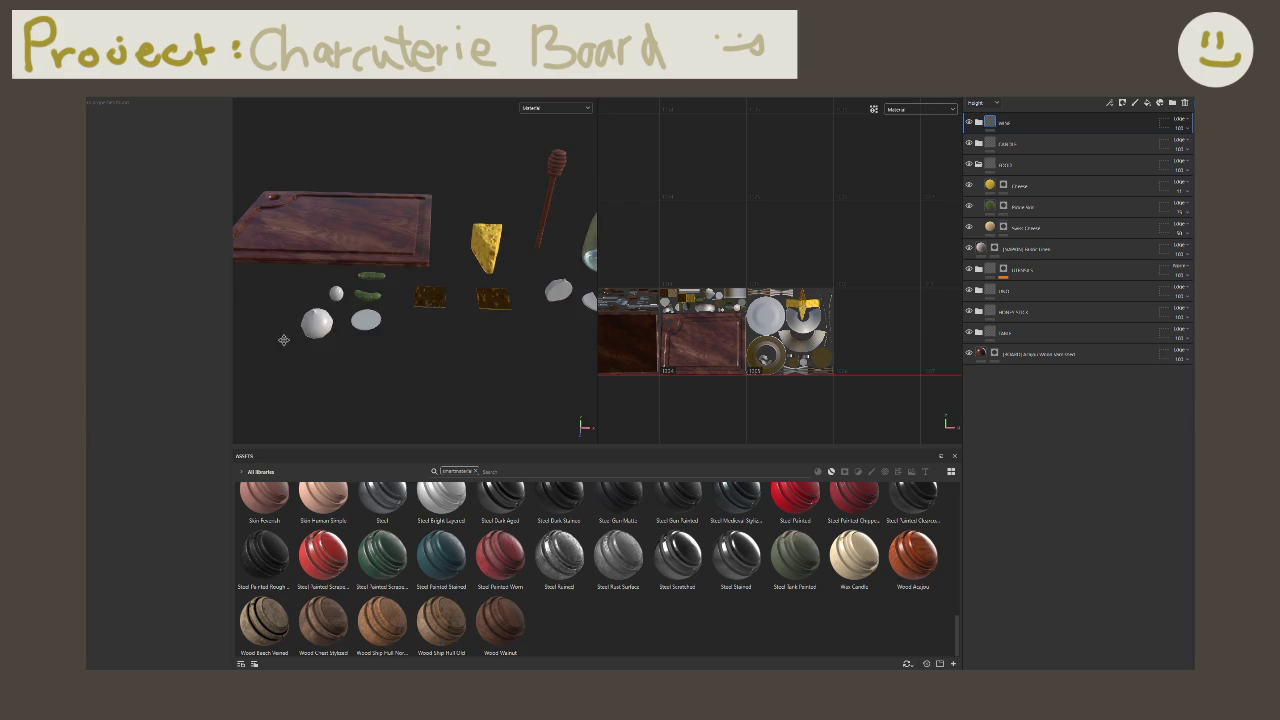
{"action": "middle_click_drag", "start_coordinate": [348, 346], "coordinate": [532, 347], "text": "alt"}
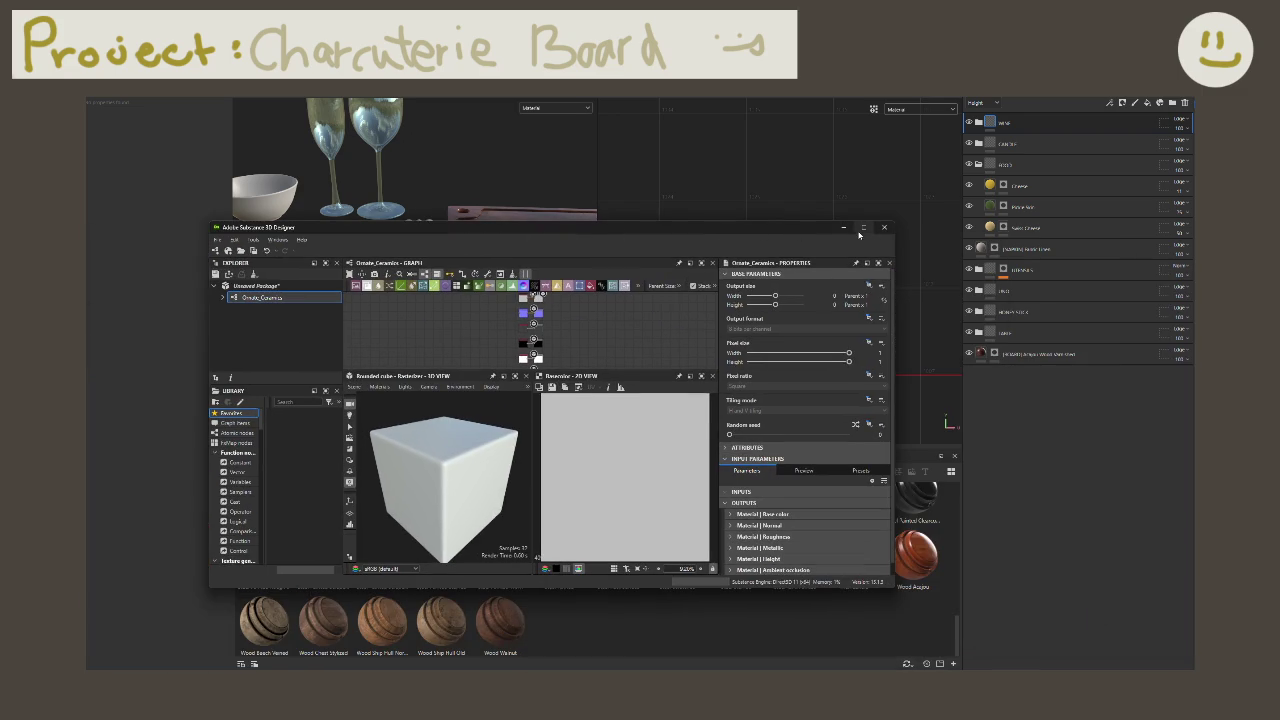
Step: Maximize the Designer window and drag the splitter down to enlarge the graph area
{"action": "left_click", "coordinate": [862, 229]}
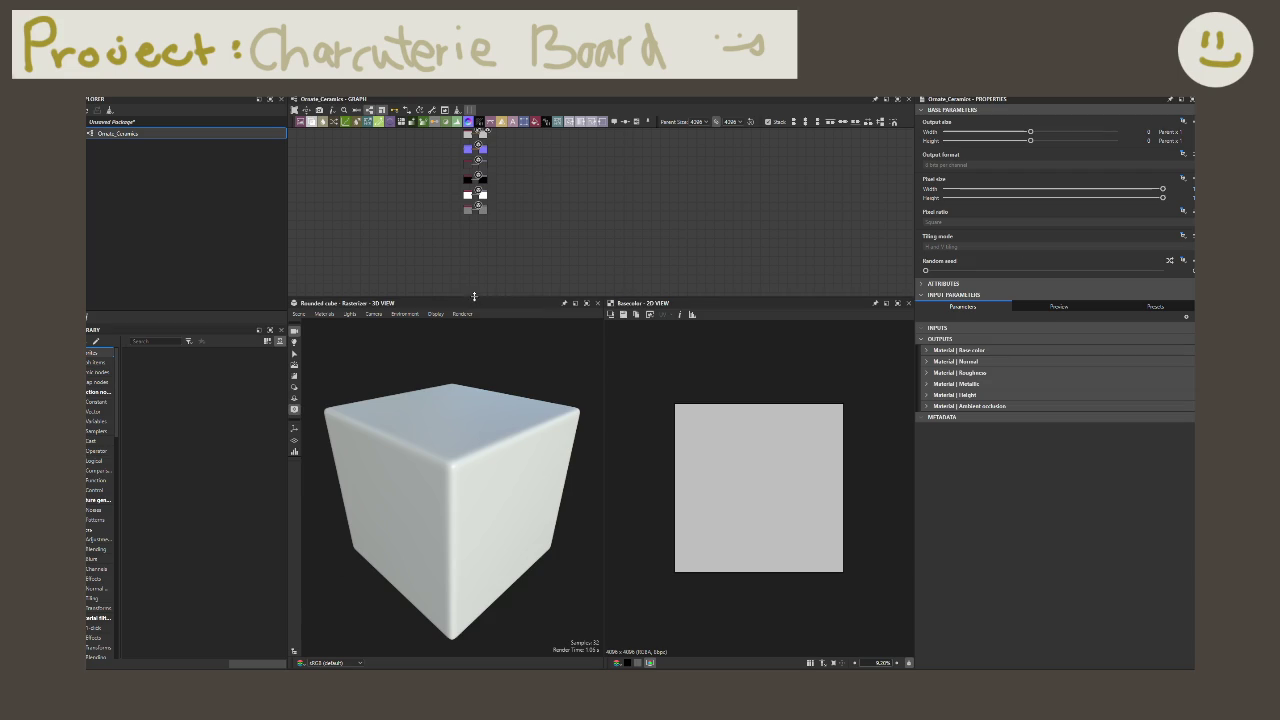
{"action": "left_click_drag", "start_coordinate": [474, 297], "coordinate": [485, 442]}
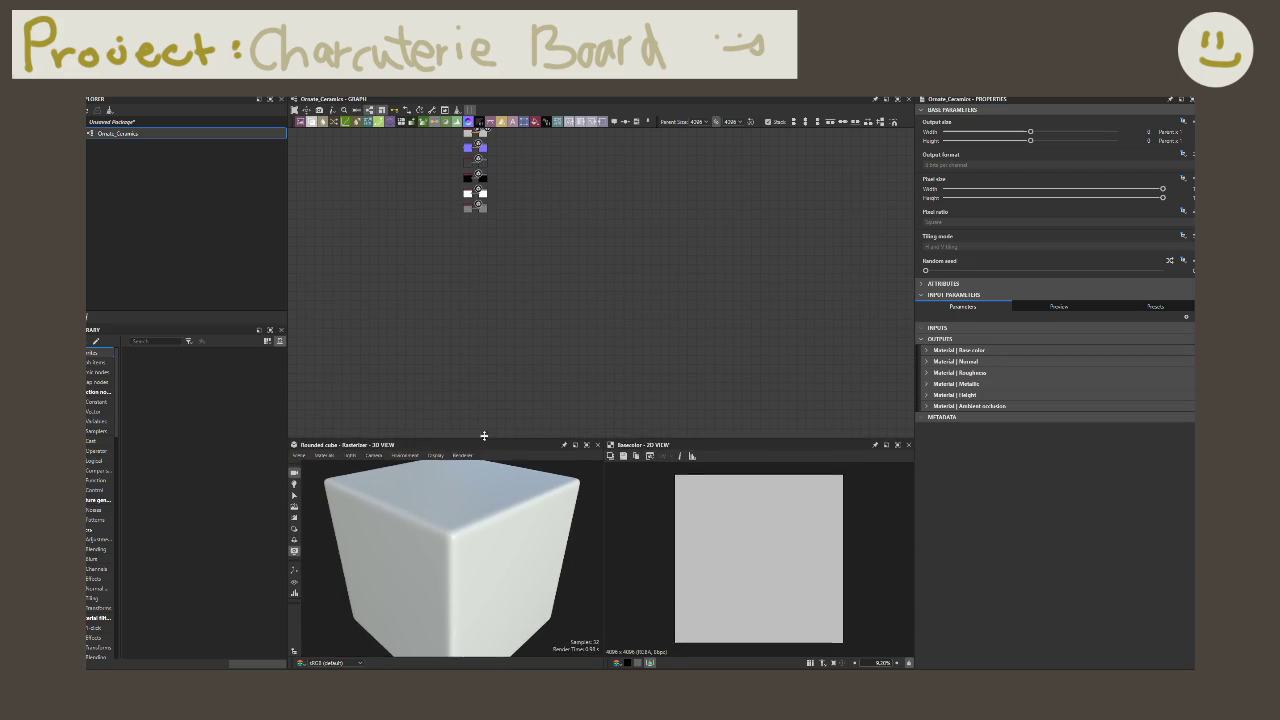
{"action": "left_click_drag", "start_coordinate": [484, 438], "coordinate": [484, 428]}
{"action": "scroll", "coordinate": [446, 349], "scroll_direction": "up", "scroll_amount": 2}
{"action": "scroll", "coordinate": [466, 403], "scroll_direction": "up", "scroll_amount": 2}
Step: Zoom into the output nodes and box-select all the output node pairs
{"action": "middle_click_drag", "start_coordinate": [485, 246], "coordinate": [503, 283]}
{"action": "scroll", "coordinate": [503, 283], "scroll_direction": "up", "scroll_amount": 2}
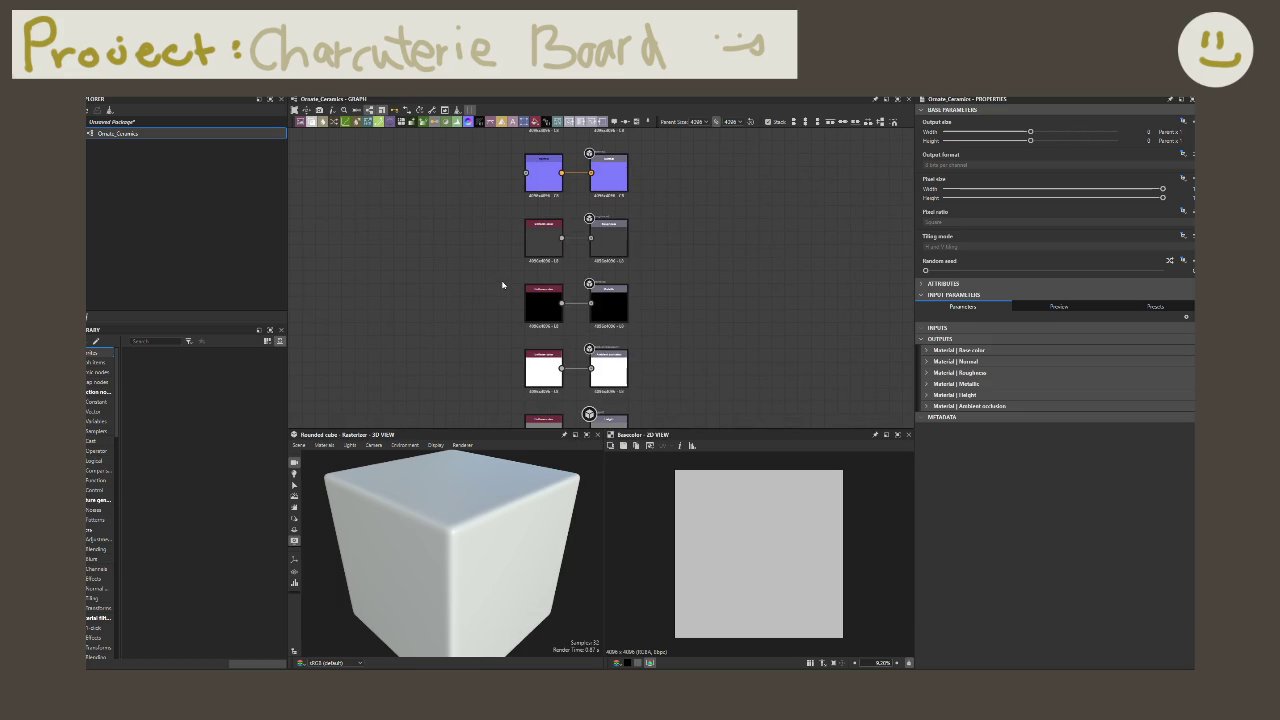
{"action": "scroll", "coordinate": [502, 285], "scroll_direction": "down", "scroll_amount": 2}
{"action": "left_click_drag", "start_coordinate": [481, 179], "coordinate": [560, 378]}
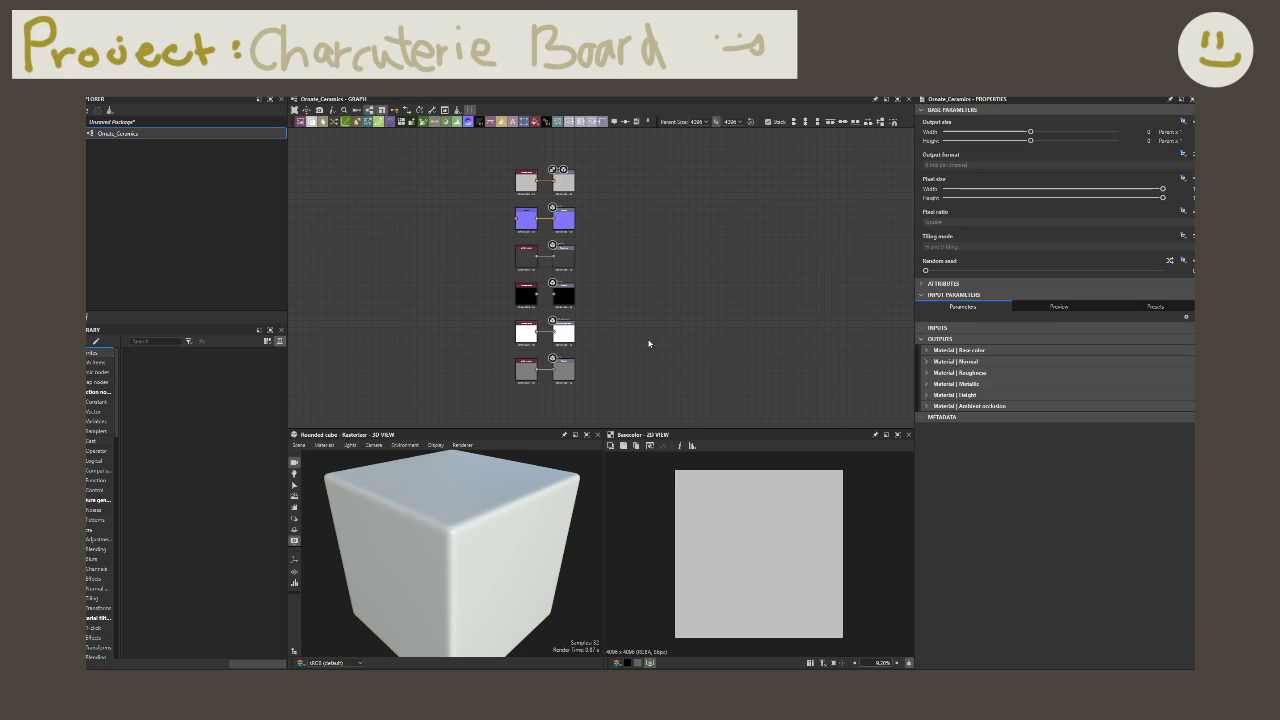
{"action": "scroll", "coordinate": [650, 346], "scroll_direction": "up", "scroll_amount": 2}
{"action": "middle_click_drag", "start_coordinate": [543, 338], "coordinate": [464, 364]}
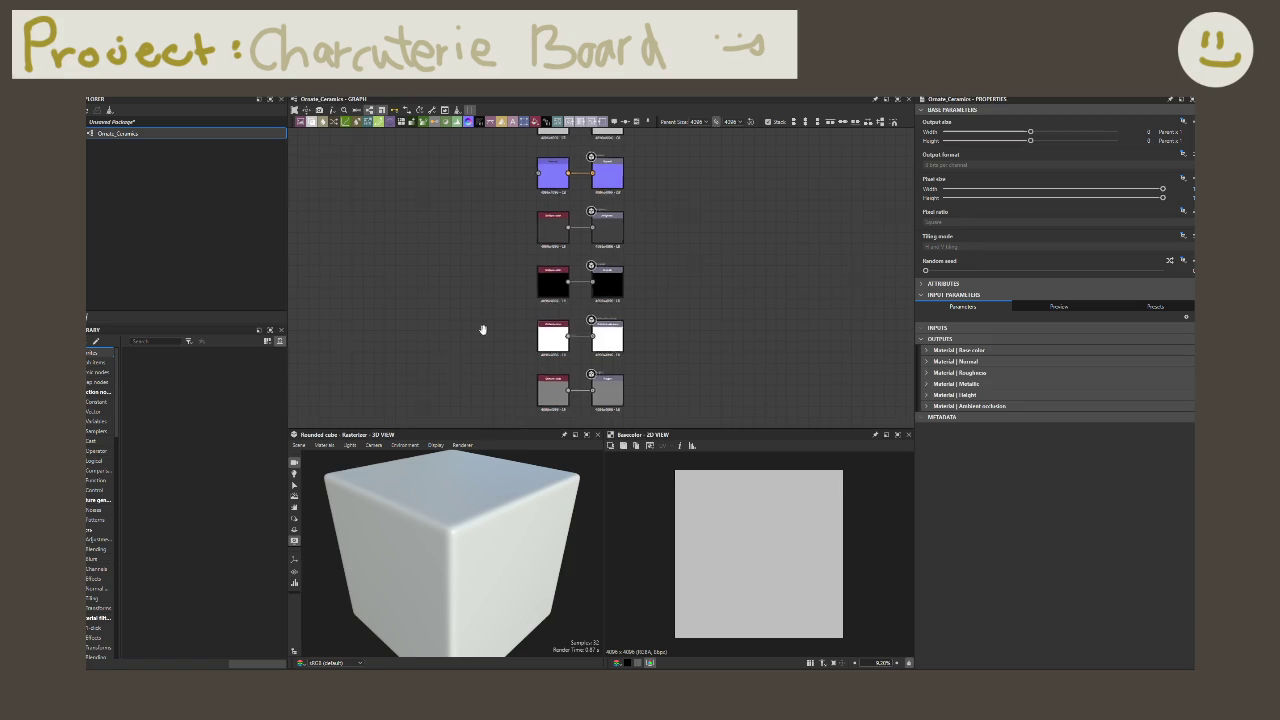
{"action": "scroll", "coordinate": [480, 331], "scroll_direction": "down", "scroll_amount": 2}
{"action": "scroll", "coordinate": [489, 310], "scroll_direction": "up", "scroll_amount": 1}
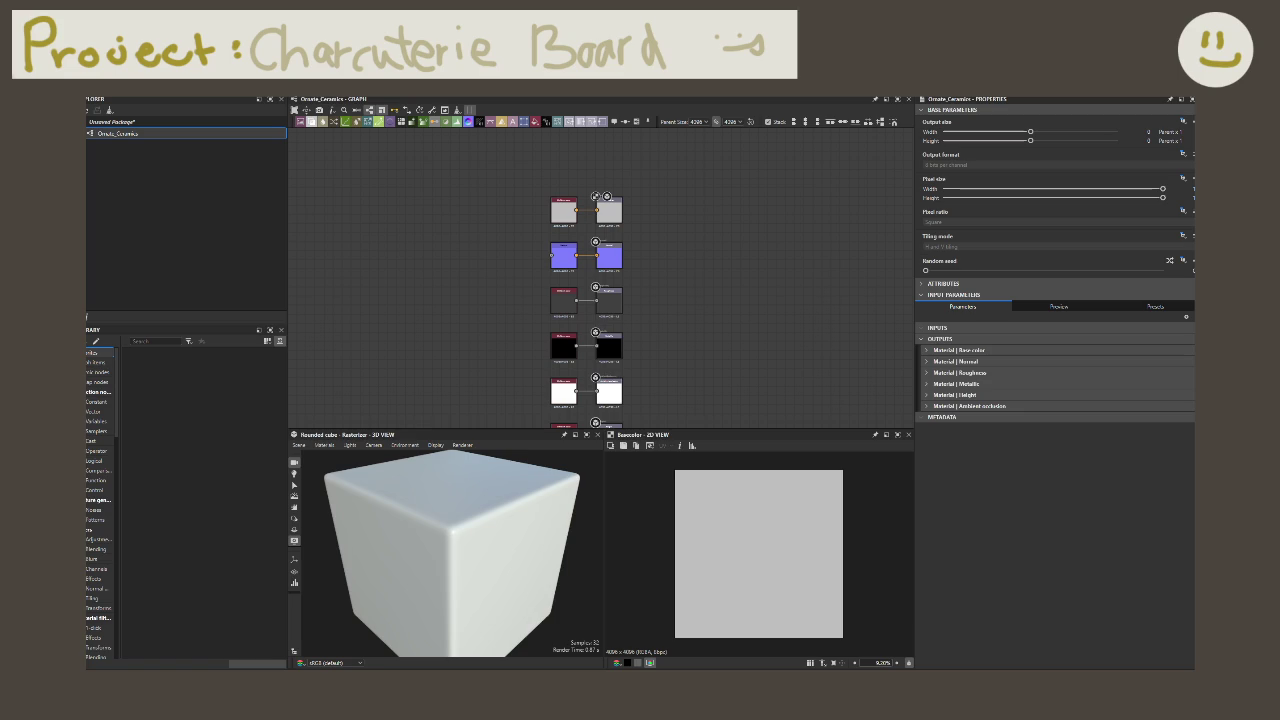
{"action": "scroll", "coordinate": [454, 271], "scroll_direction": "down", "scroll_amount": 2}
{"action": "middle_click_drag", "start_coordinate": [454, 271], "coordinate": [447, 255]}
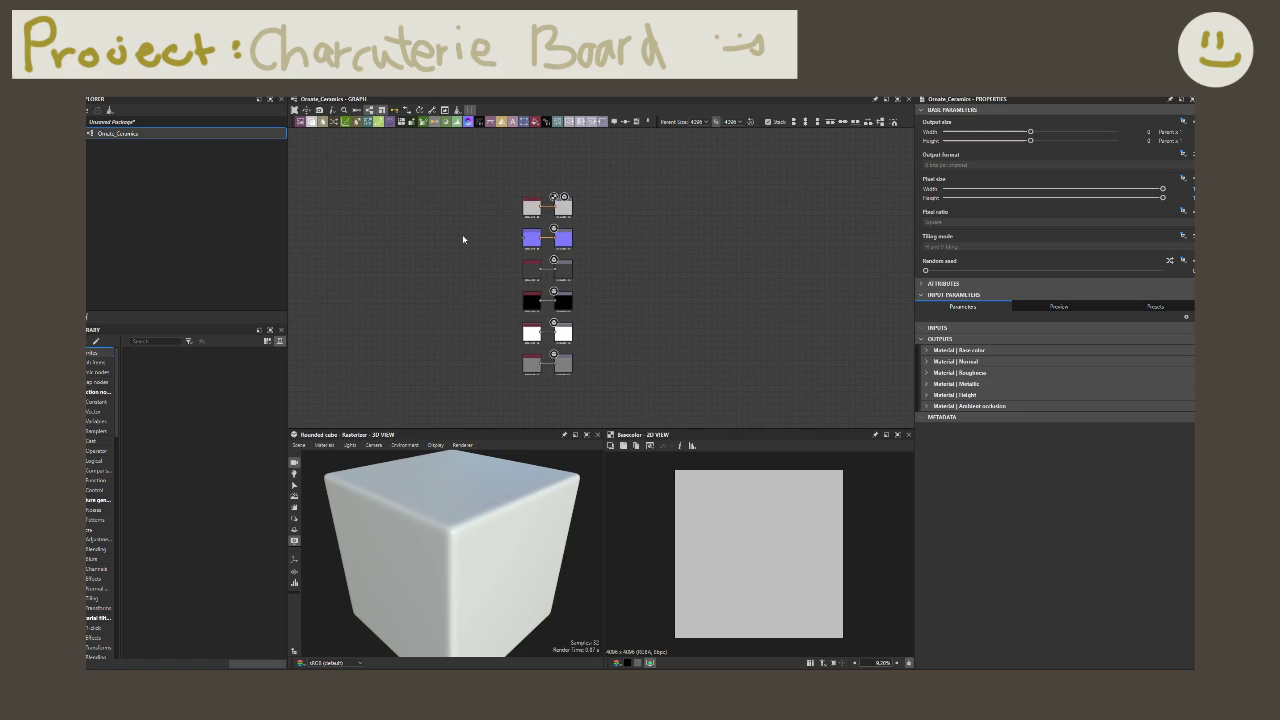
{"action": "middle_click_drag", "start_coordinate": [389, 261], "coordinate": [430, 256]}
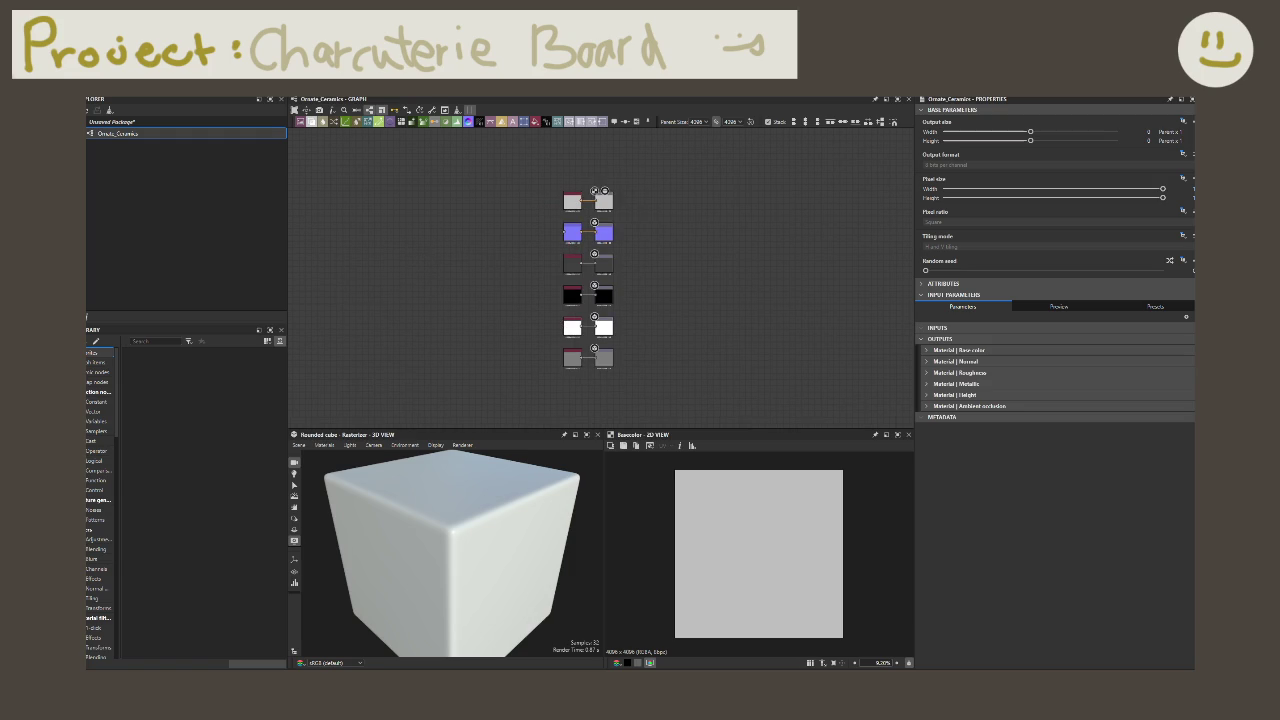
{"action": "mouse_move", "coordinate": [465, 442]}
{"action": "left_mouse_down"}
{"action": "mouse_move", "coordinate": [861, 188]}
{"action": "mouse_move", "coordinate": [493, 111]}
{"action": "mouse_move", "coordinate": [600, 200]}
{"action": "left_mouse_up"}
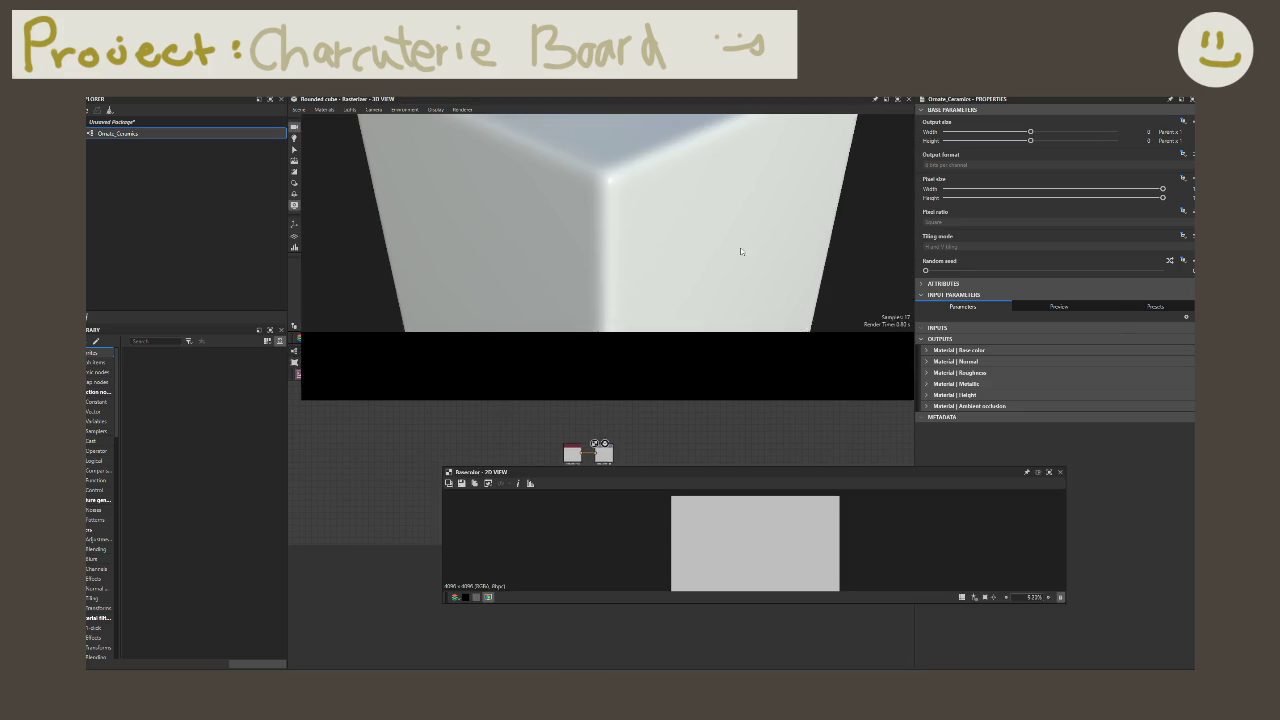
Step: Dock the 2D View beside the 3D View and resize the previews above the graph
{"action": "left_click_drag", "start_coordinate": [715, 471], "coordinate": [854, 228]}
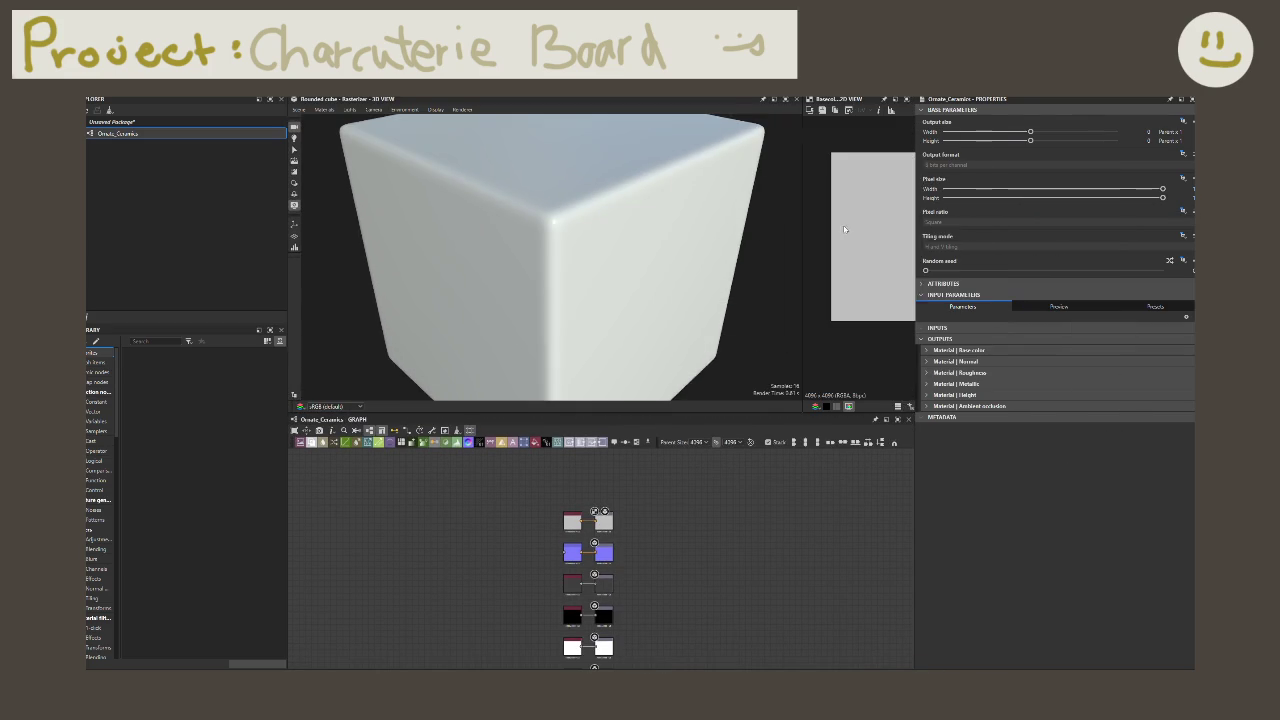
{"action": "left_click_drag", "start_coordinate": [802, 226], "coordinate": [626, 219]}
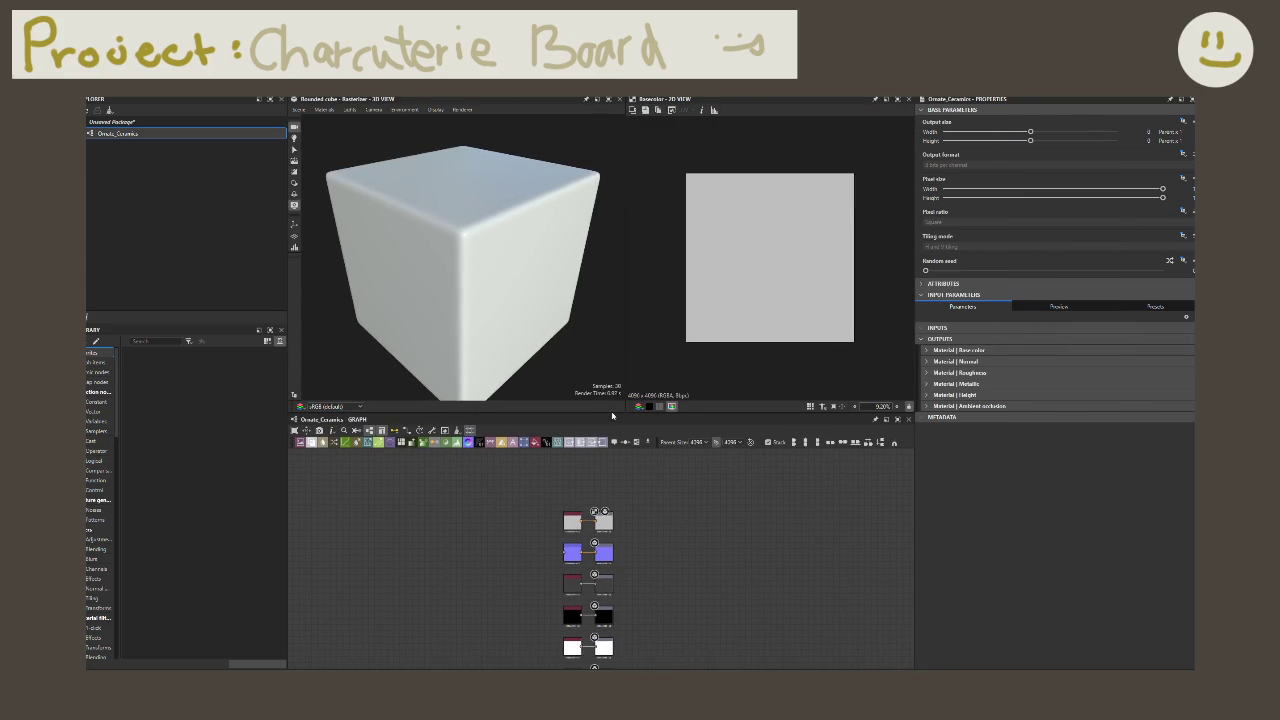
{"action": "left_click_drag", "start_coordinate": [612, 412], "coordinate": [617, 285]}
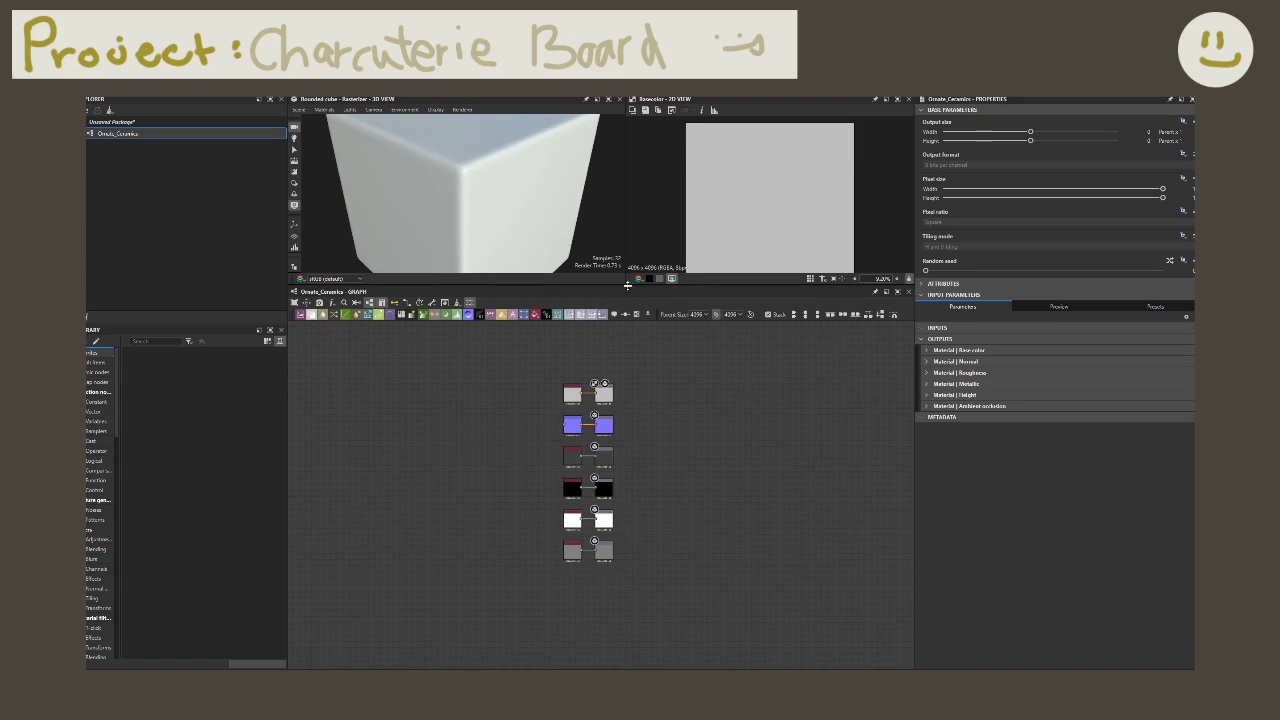
{"action": "left_click_drag", "start_coordinate": [628, 285], "coordinate": [628, 306]}
{"action": "mouse_move", "coordinate": [631, 517]}
{"action": "middle_mouse_down"}
{"action": "mouse_move", "coordinate": [729, 529]}
{"action": "mouse_move", "coordinate": [800, 520]}
{"action": "middle_mouse_up"}
Step: Frame all nodes in the graph and reframe the 3D preview on the cube
{"action": "scroll", "coordinate": [729, 529], "scroll_direction": "up", "scroll_amount": 2}
{"action": "scroll", "coordinate": [800, 520], "scroll_direction": "down", "scroll_amount": 1}
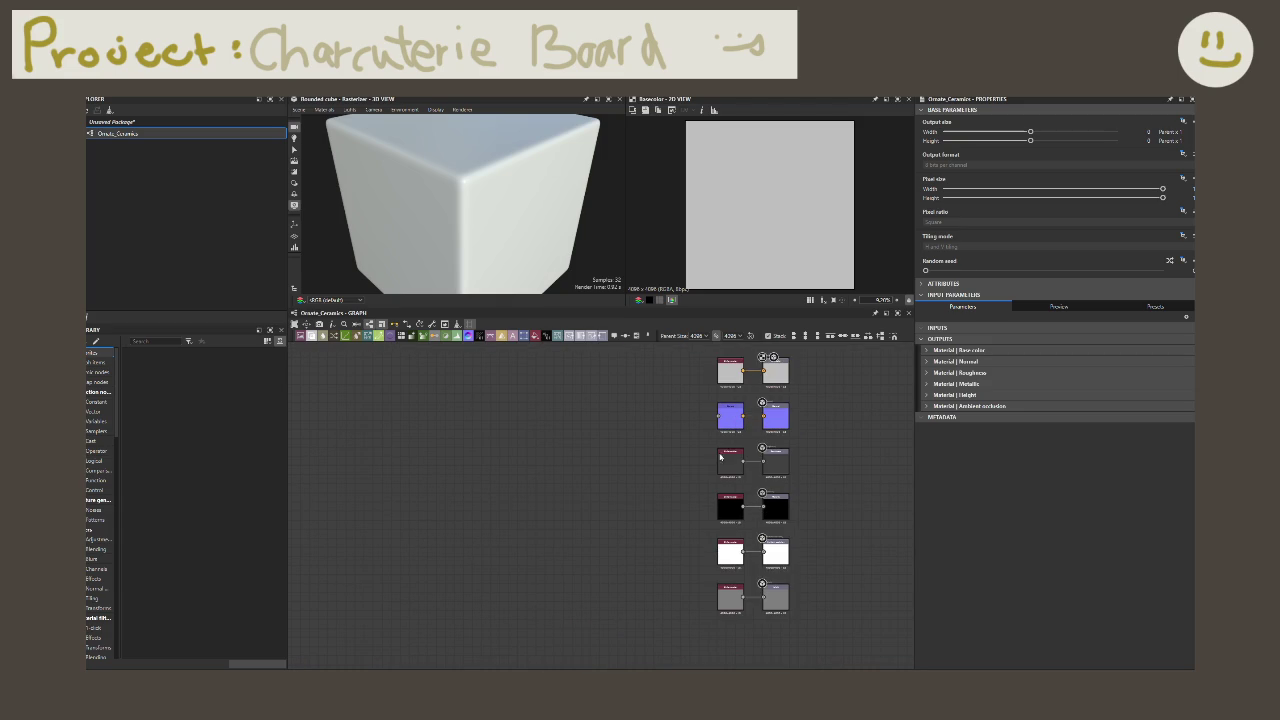
{"action": "key", "text": "f"}
{"action": "key", "text": "f"}
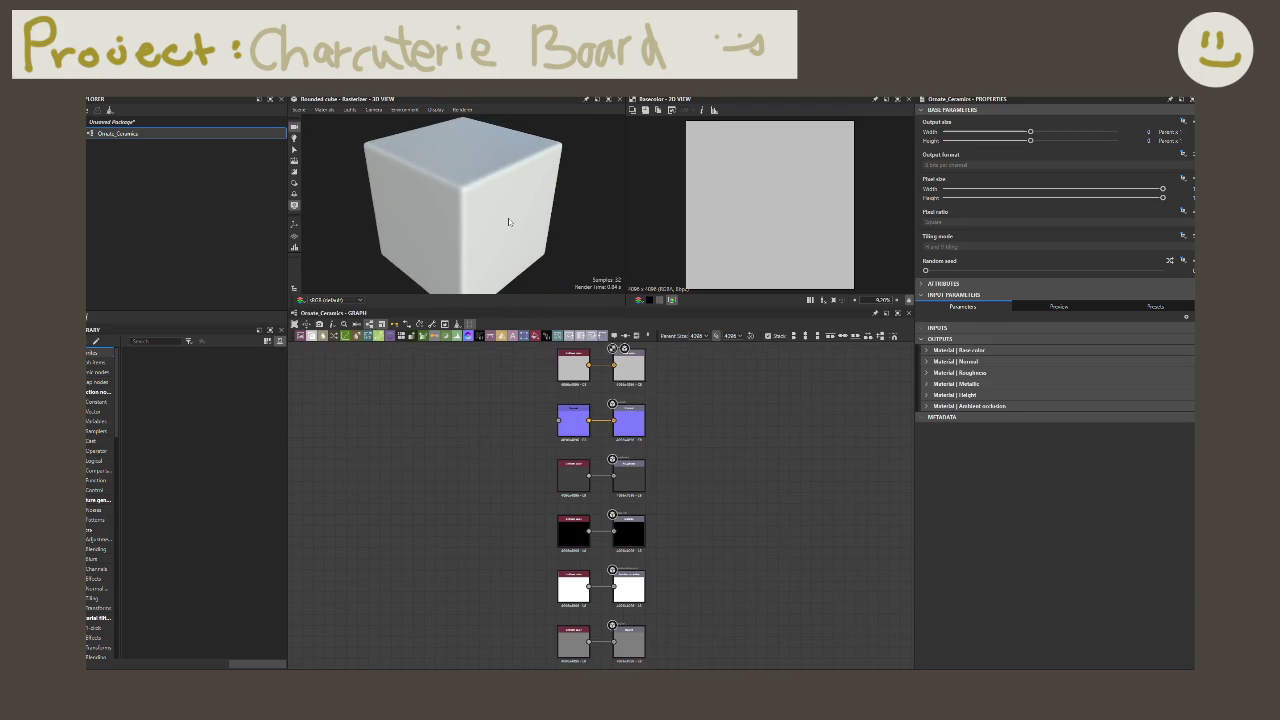
{"action": "key", "text": "f"}
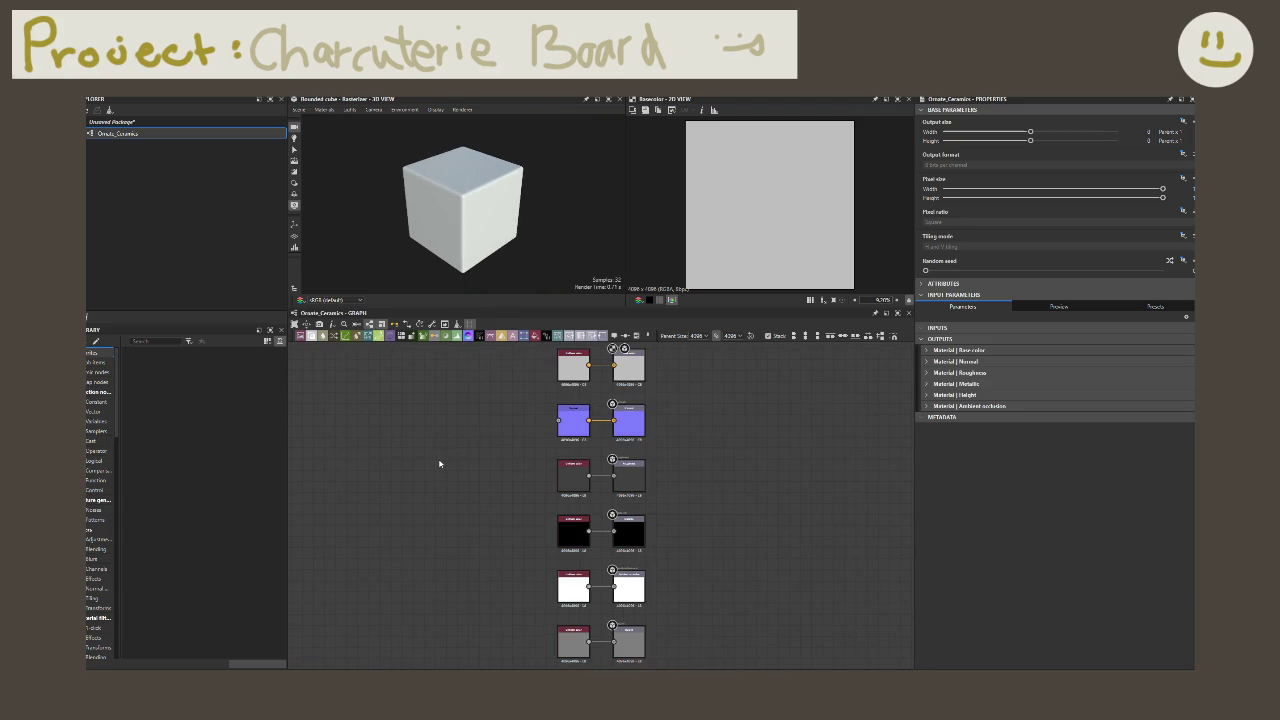
Step: Add a Shape node through the node search and set its Pattern to Disc
{"action": "right_click", "coordinate": [391, 449]}
{"action": "left_click", "coordinate": [376, 437]}
{"action": "key", "text": "space"}
{"action": "type", "text": "shape"}
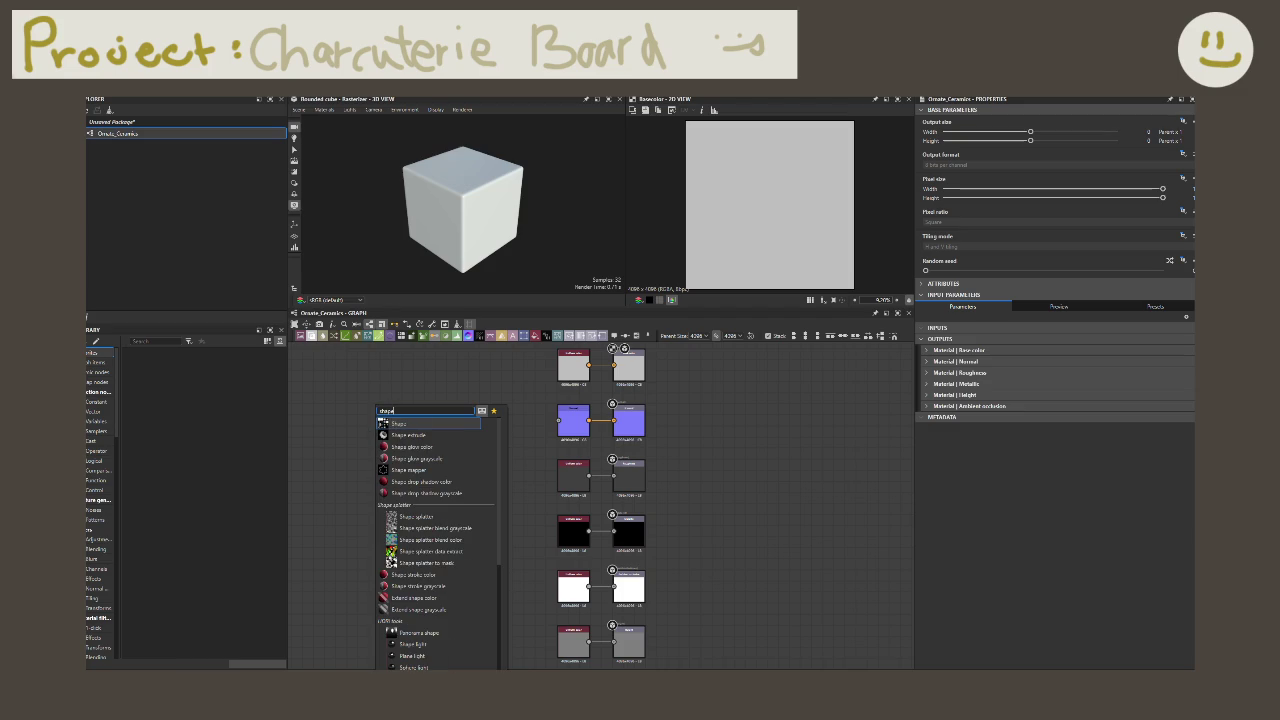
{"action": "key", "text": "Escape"}
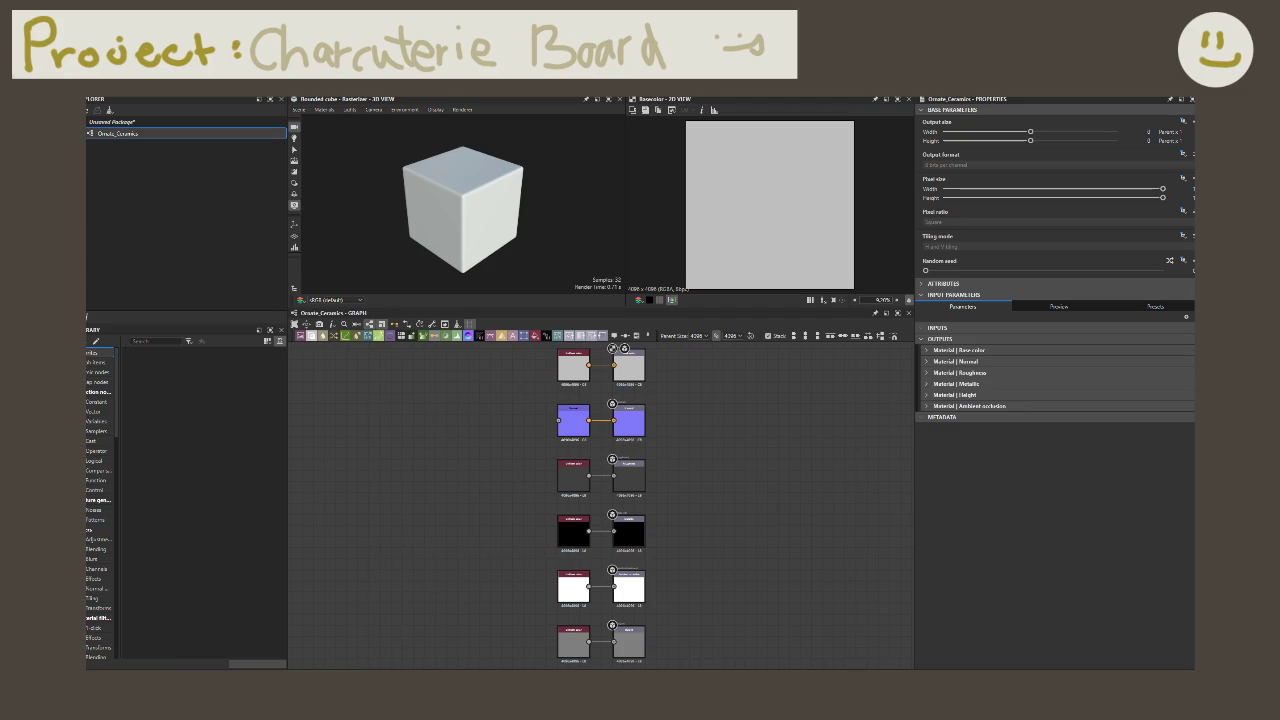
{"action": "key", "text": "space"}
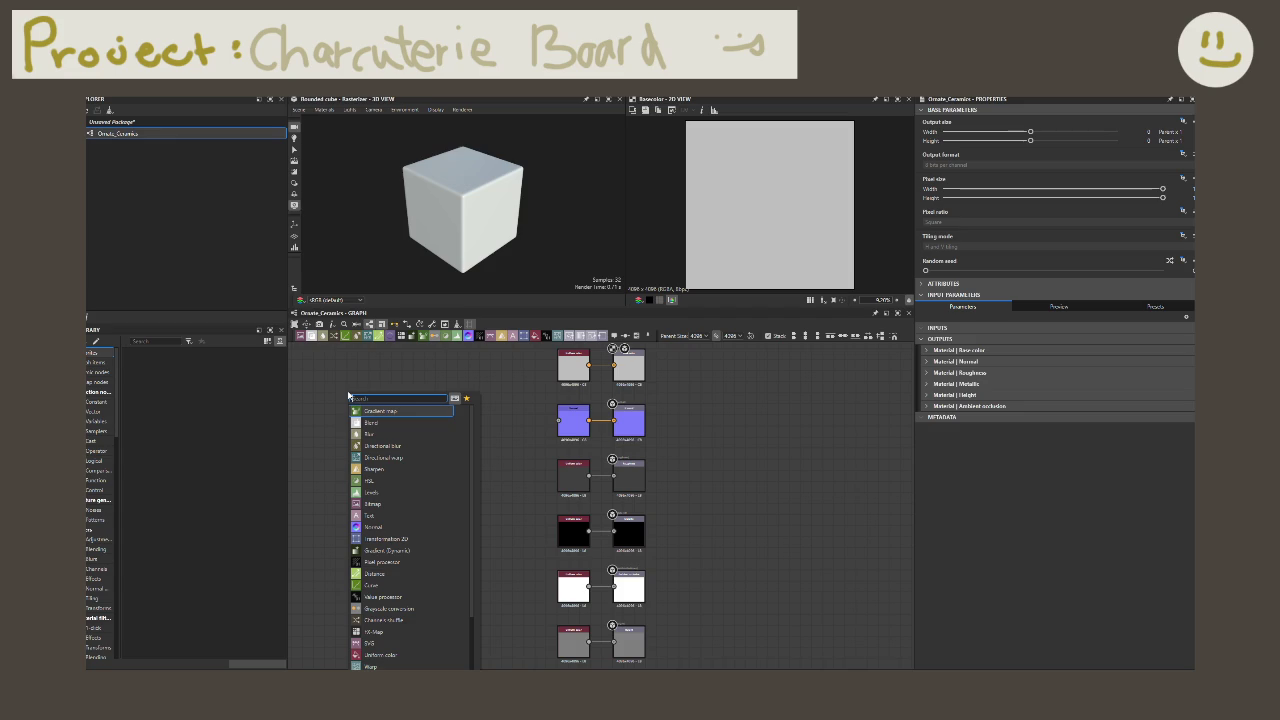
{"action": "type", "text": "shape"}
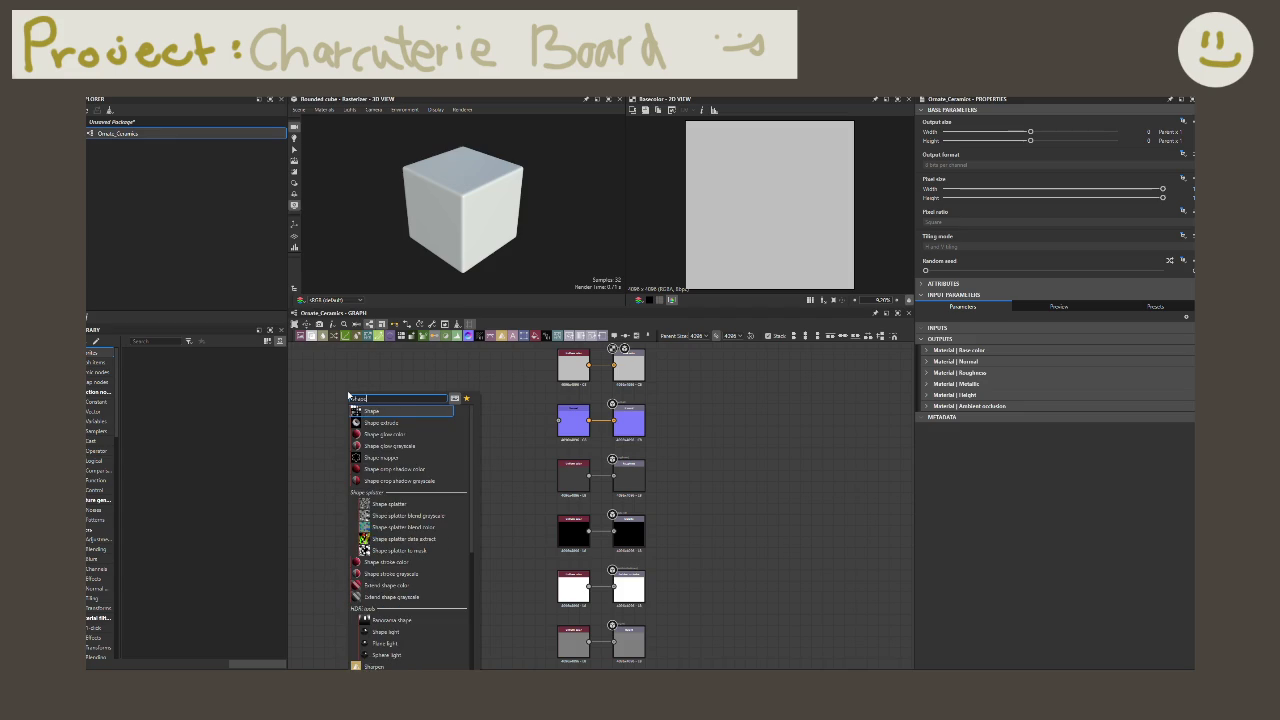
{"action": "key", "text": "Return"}
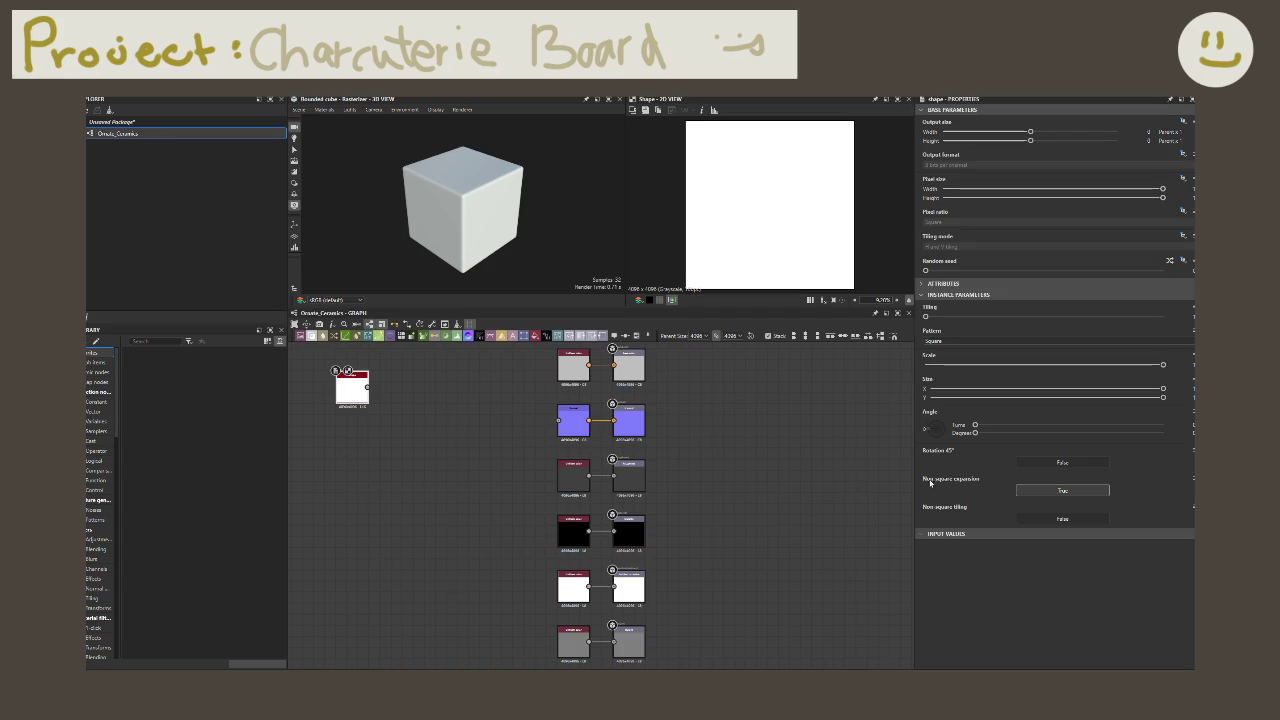
{"action": "left_click", "coordinate": [964, 341]}
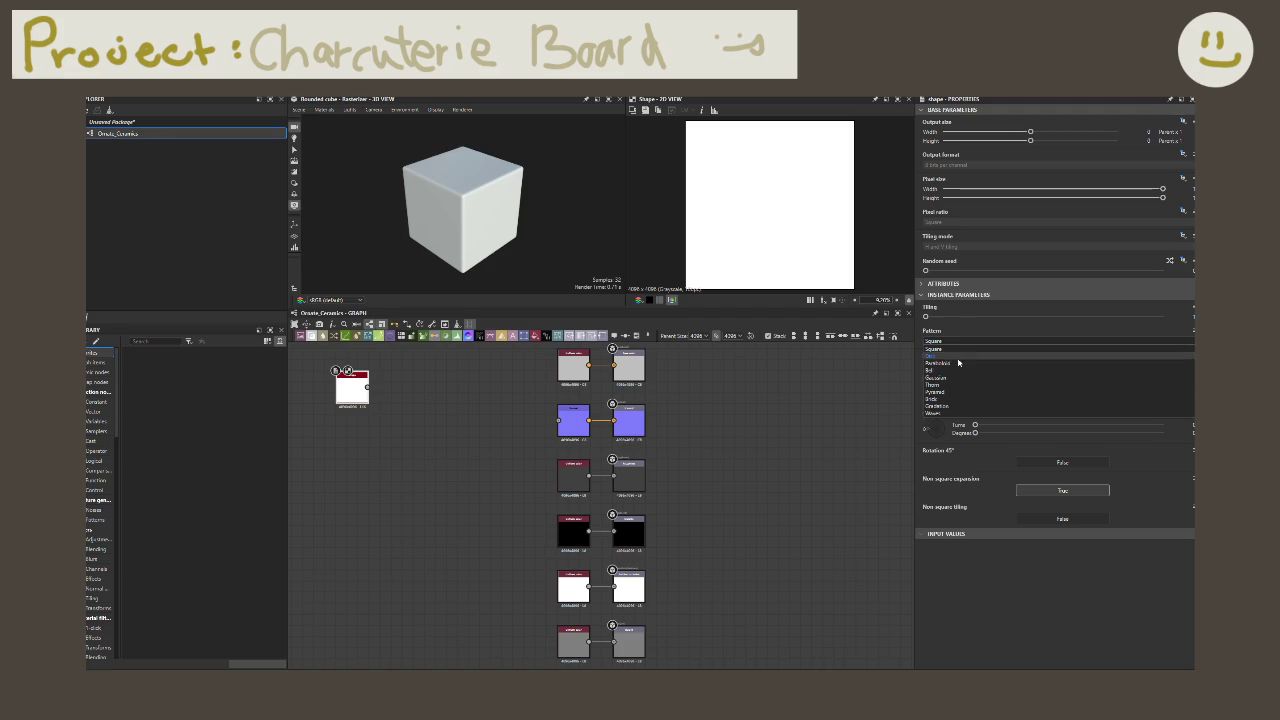
{"action": "left_click", "coordinate": [959, 356]}
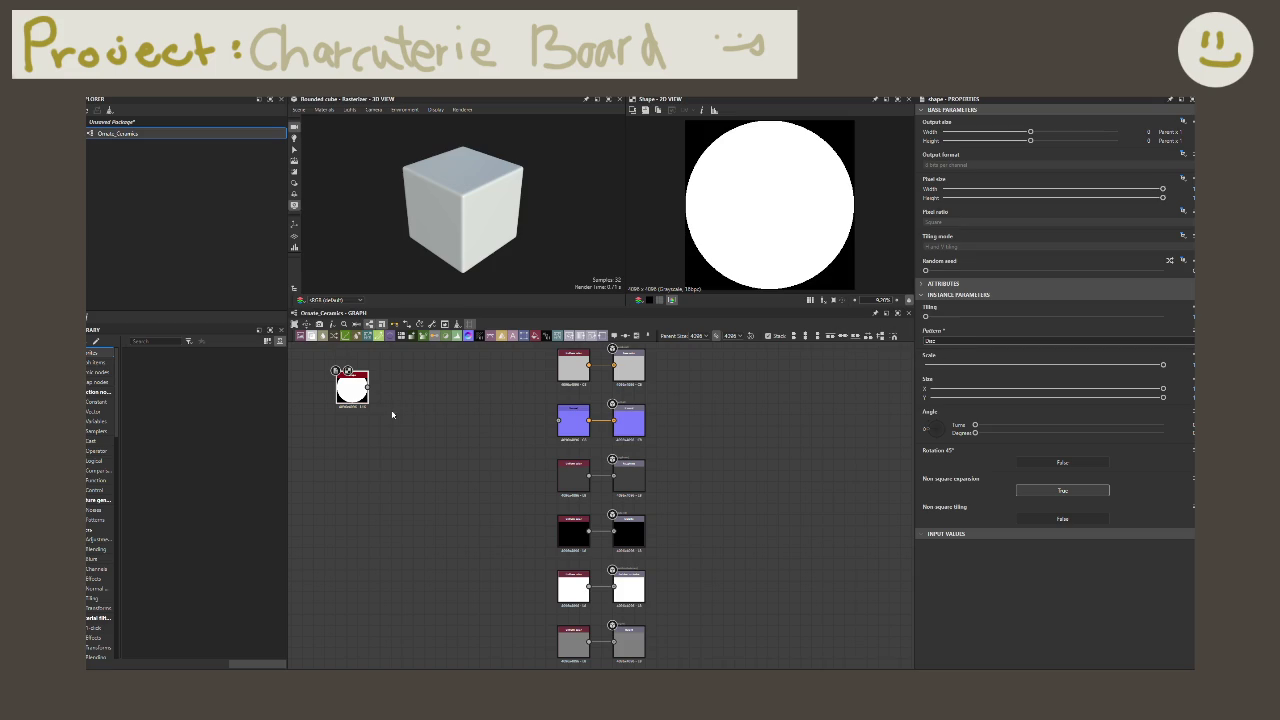
Step: Move the Shape node further left and center it in the graph view
{"action": "middle_click_drag", "start_coordinate": [392, 414], "coordinate": [443, 446]}
{"action": "scroll", "coordinate": [443, 446], "scroll_direction": "up", "scroll_amount": 5}
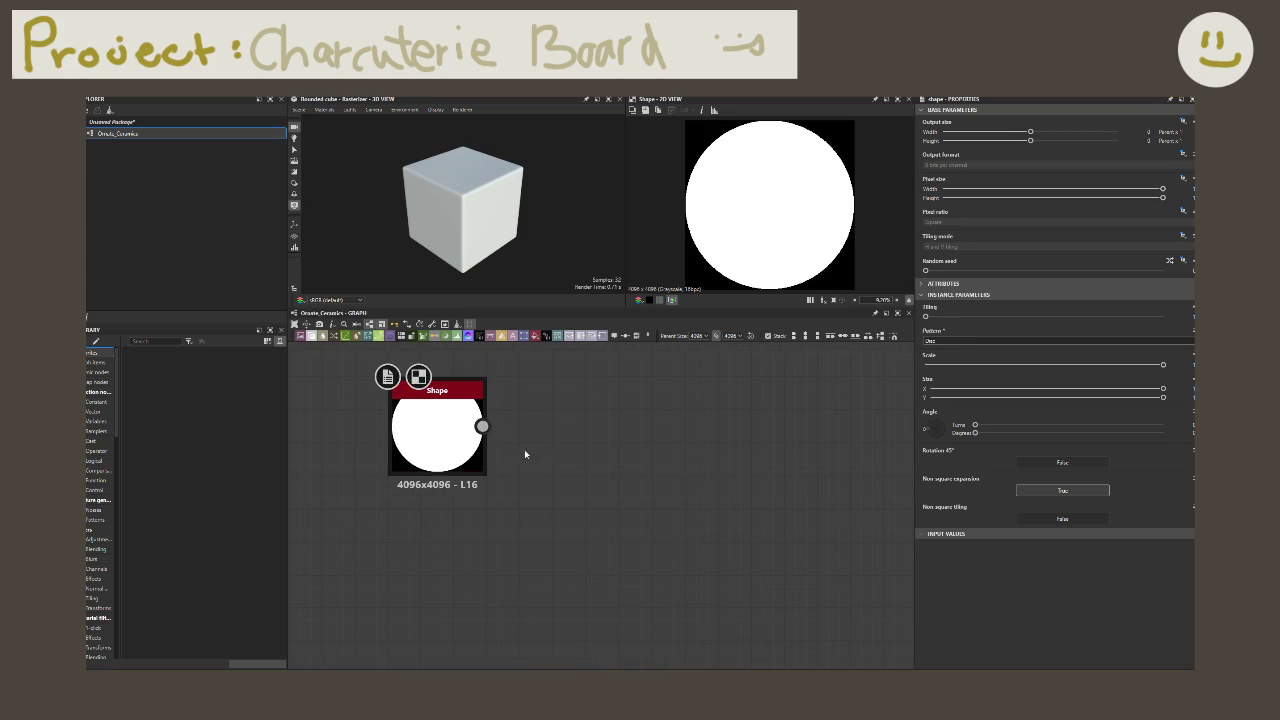
{"action": "scroll", "coordinate": [524, 460], "scroll_direction": "down", "scroll_amount": 3}
{"action": "scroll", "coordinate": [530, 475], "scroll_direction": "down", "scroll_amount": 2}
{"action": "left_click_drag", "start_coordinate": [487, 455], "coordinate": [342, 444]}
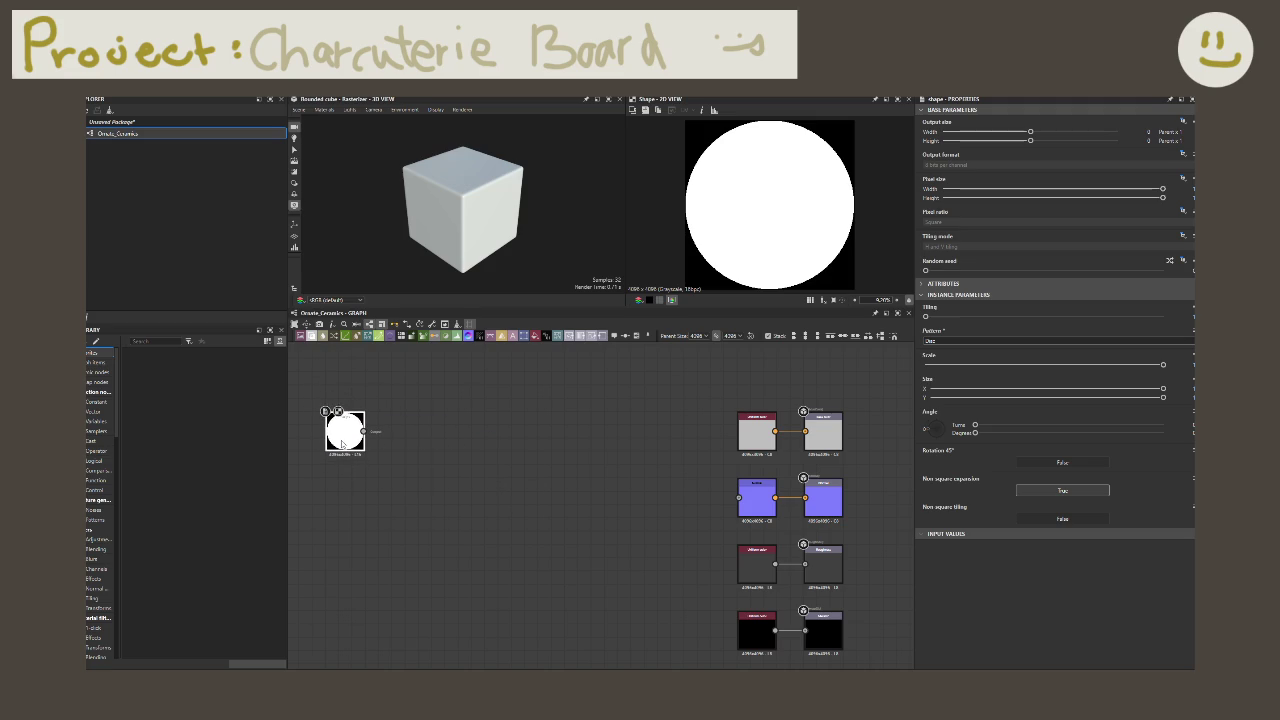
{"action": "scroll", "coordinate": [403, 500], "scroll_direction": "up", "scroll_amount": 2}
{"action": "mouse_move", "coordinate": [403, 500]}
{"action": "middle_mouse_down"}
{"action": "mouse_move", "coordinate": [491, 525]}
{"action": "mouse_move", "coordinate": [503, 546]}
{"action": "middle_mouse_up"}
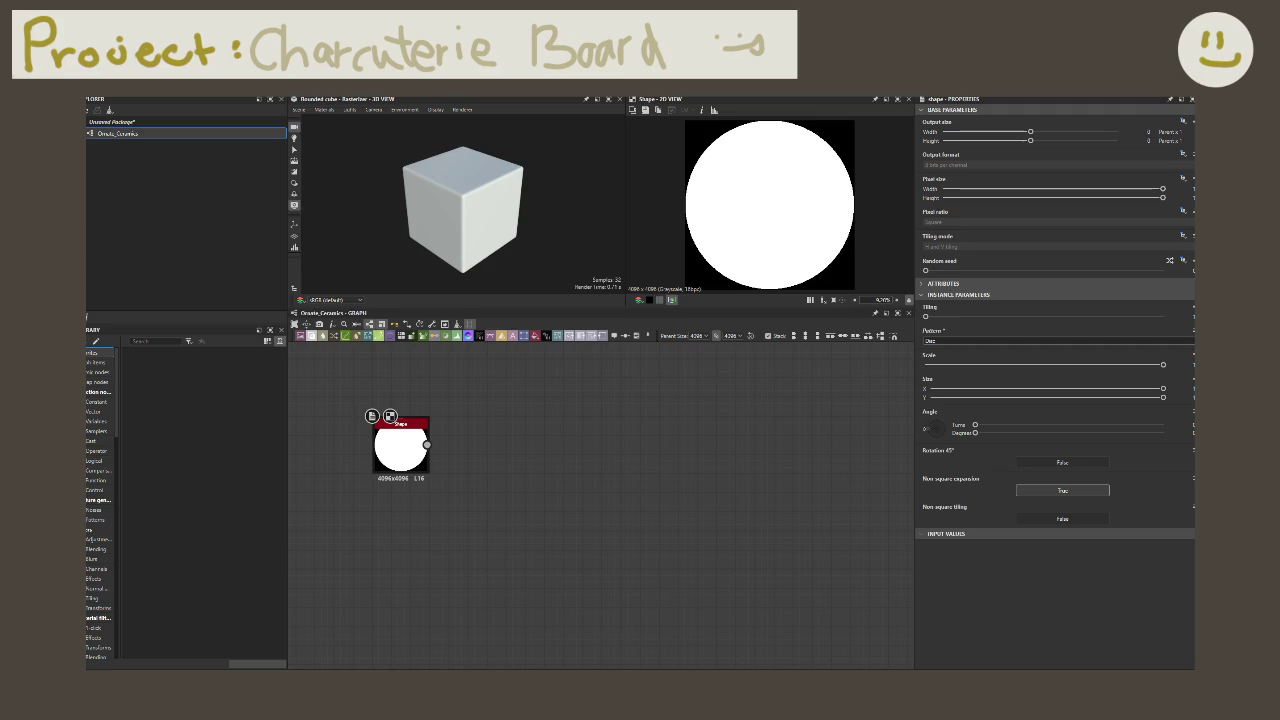
Step: Pull a link from the Shape output, search 'shape' and 'cur', then dismiss without adding
{"action": "left_click_drag", "start_coordinate": [427, 445], "coordinate": [490, 446]}
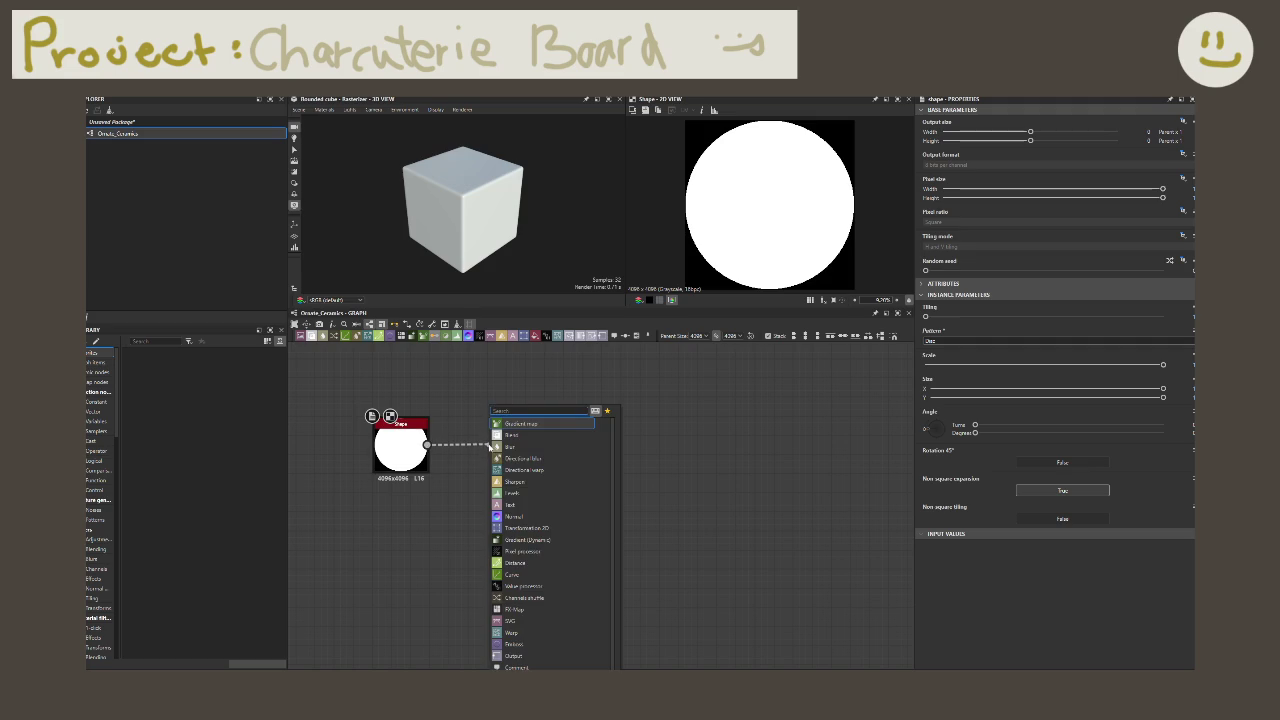
{"action": "type", "text": "shape"}
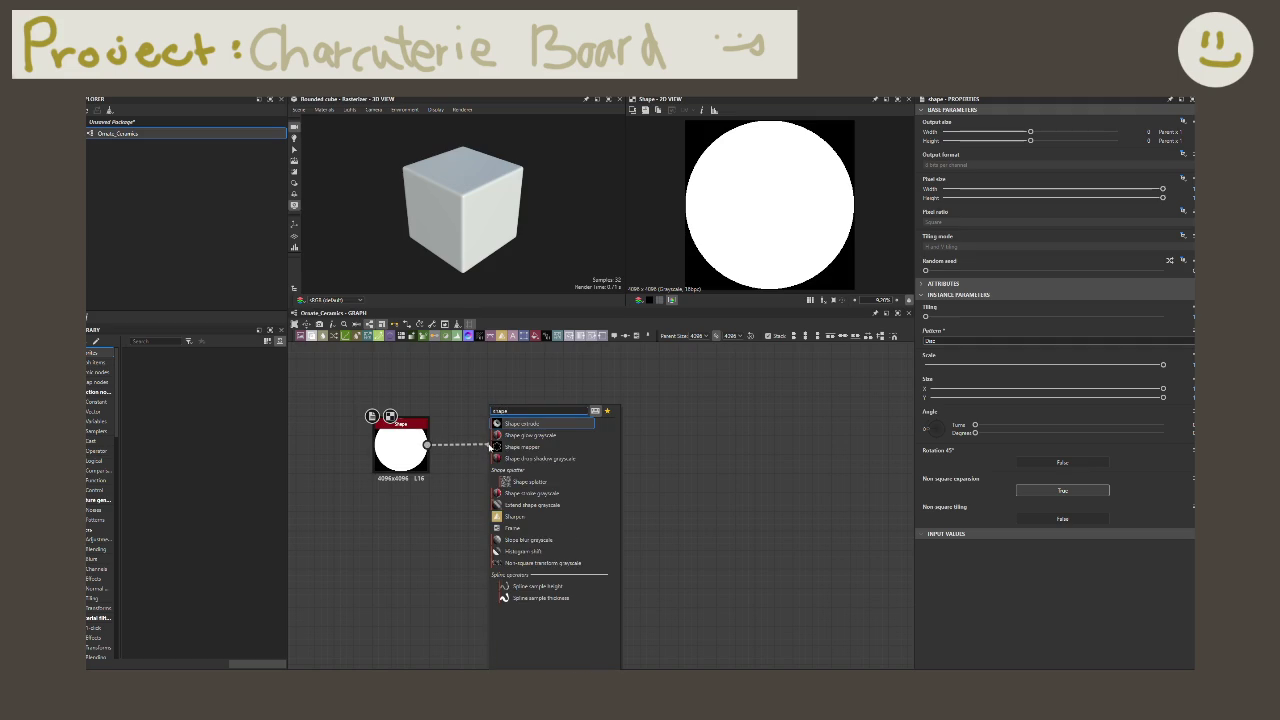
{"action": "key", "text": "BackSpace"}
{"action": "key", "text": "BackSpace"}
{"action": "key", "text": "BackSpace"}
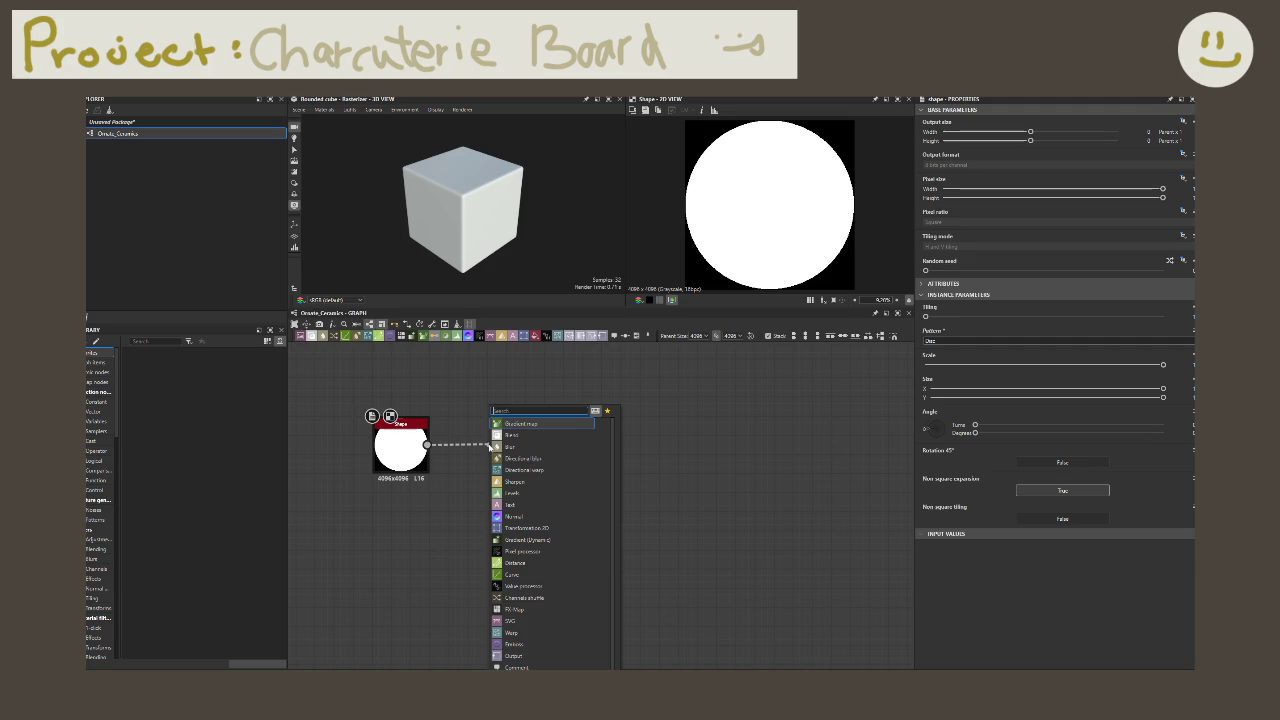
{"action": "type", "text": "cur"}
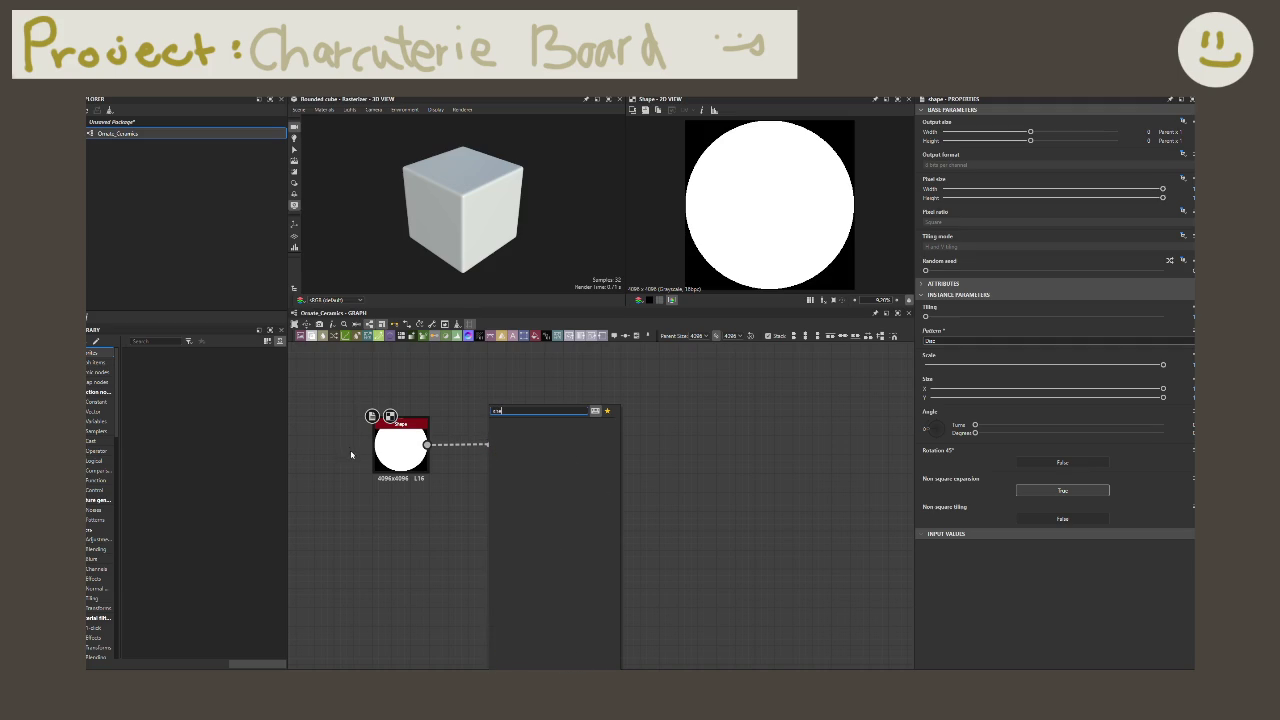
{"action": "left_click", "coordinate": [402, 444]}
Step: Duplicate the Disc Shape node, keeping Disc, and place the copy below the original
{"action": "key", "text": "ctrl+d"}
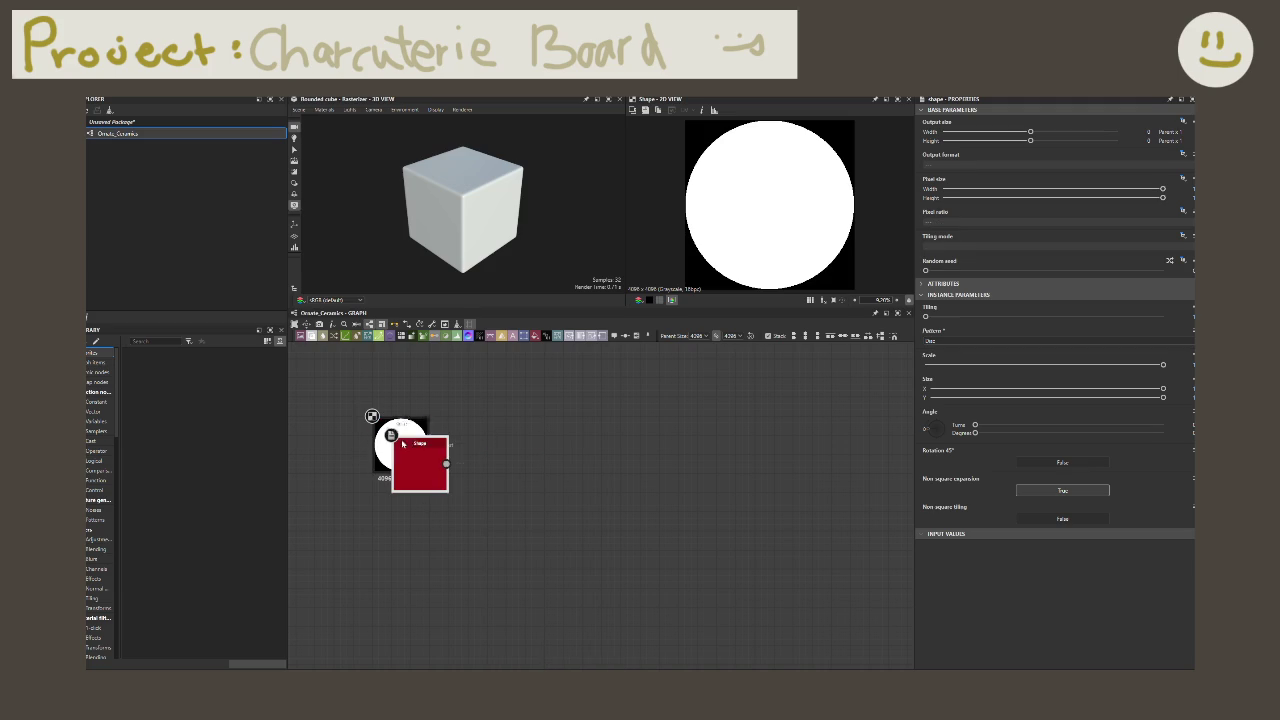
{"action": "left_click_drag", "start_coordinate": [420, 455], "coordinate": [492, 456]}
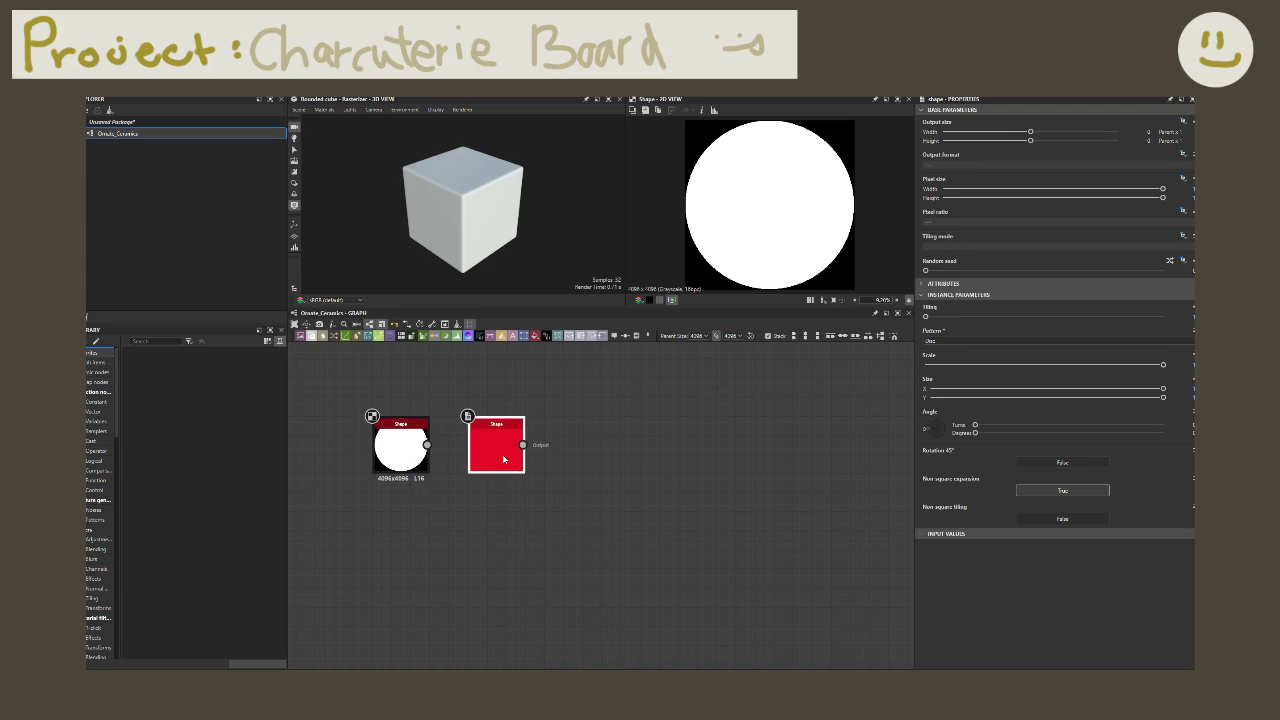
{"action": "left_click", "coordinate": [979, 341]}
{"action": "left_click", "coordinate": [950, 351]}
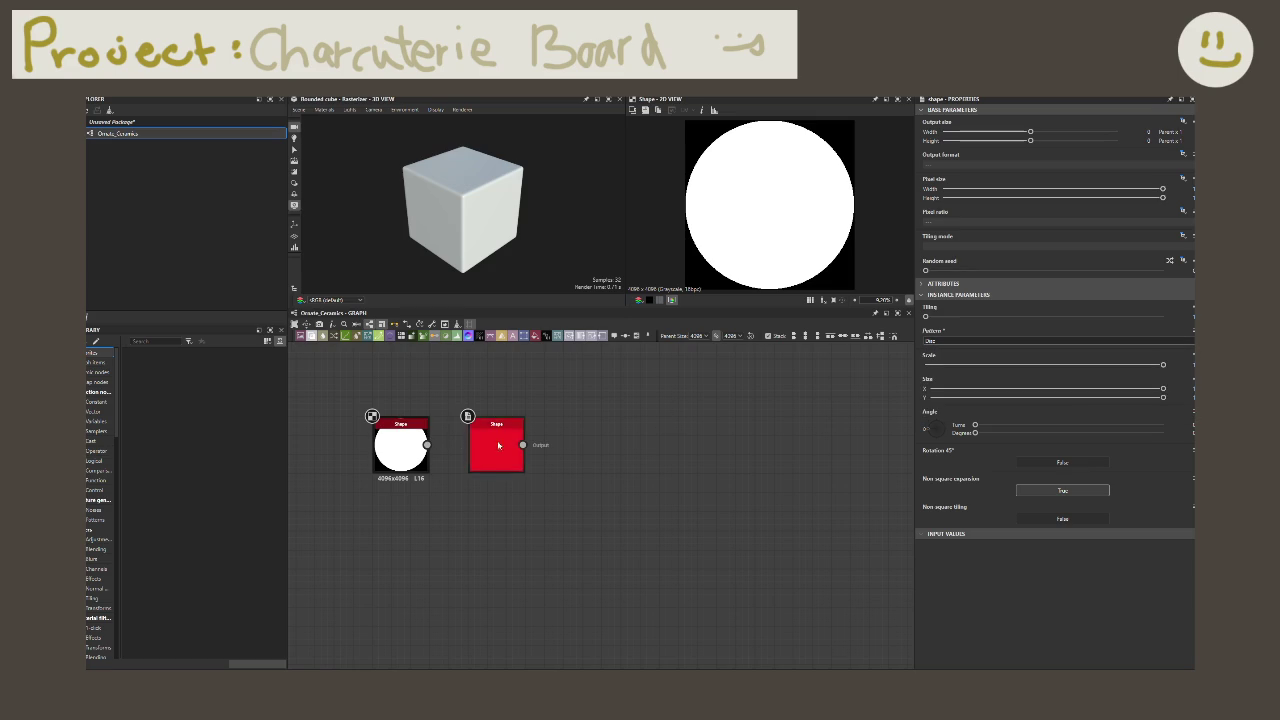
{"action": "mouse_move", "coordinate": [502, 453]}
{"action": "left_mouse_down"}
{"action": "mouse_move", "coordinate": [464, 549]}
{"action": "mouse_move", "coordinate": [453, 539]}
{"action": "left_mouse_up"}
{"action": "left_click_drag", "start_coordinate": [427, 444], "coordinate": [545, 443]}
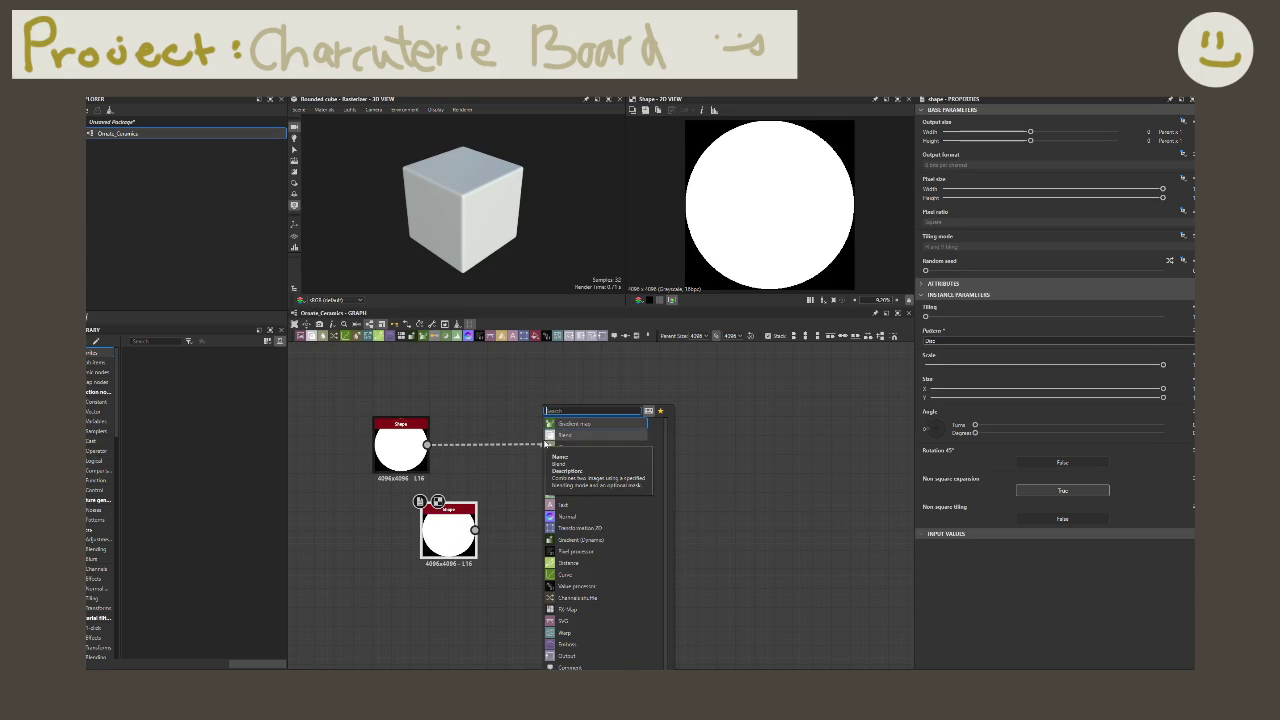
Step: Add a Blend node after the upper disc and wire the lower disc into it
{"action": "left_click", "coordinate": [550, 435]}
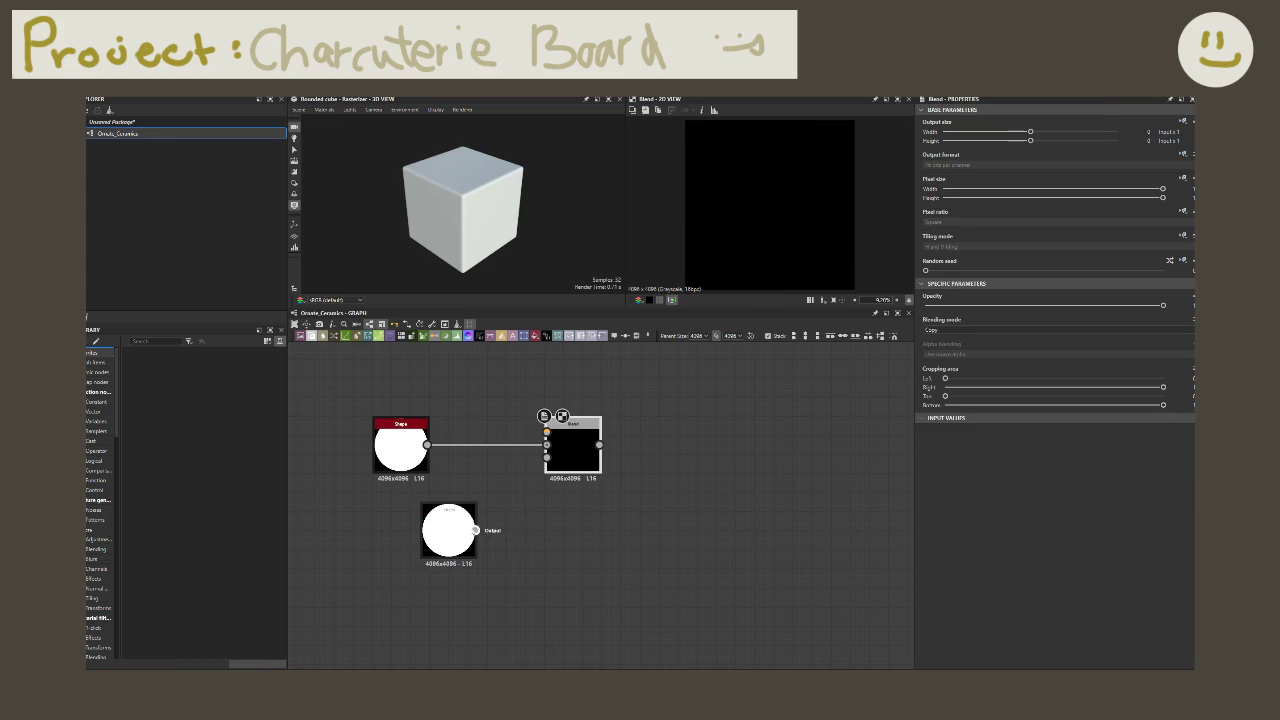
{"action": "left_click_drag", "start_coordinate": [475, 530], "coordinate": [547, 432]}
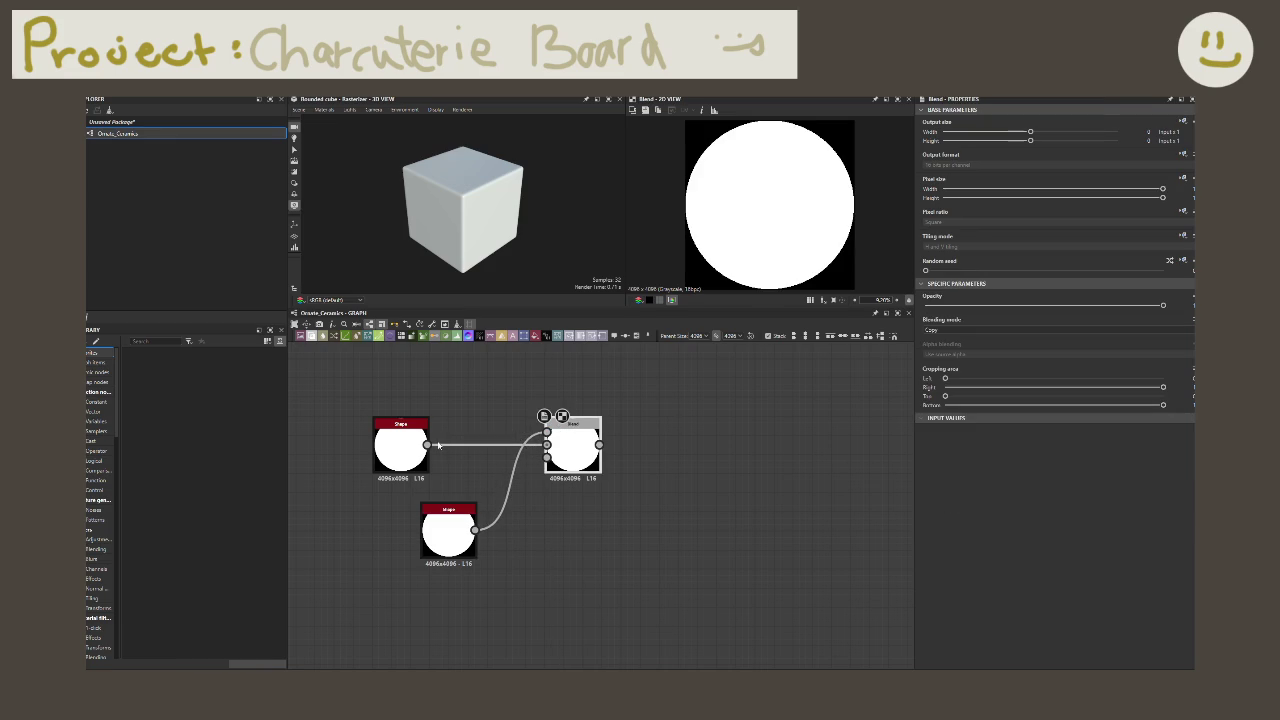
{"action": "left_click_drag", "start_coordinate": [428, 445], "coordinate": [547, 432]}
{"action": "left_click_drag", "start_coordinate": [476, 530], "coordinate": [547, 444]}
{"action": "left_click_drag", "start_coordinate": [475, 530], "coordinate": [547, 457]}
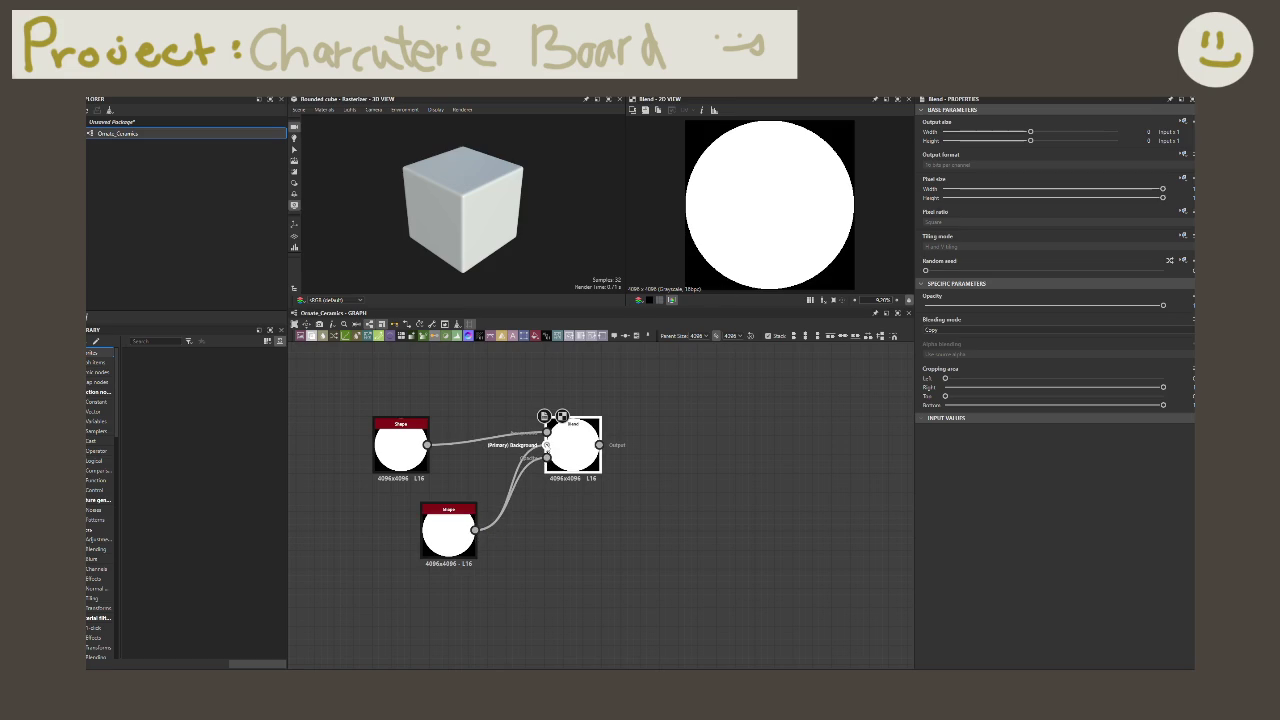
{"action": "double_click", "coordinate": [448, 530]}
{"action": "key", "text": "ctrl+z"}
{"action": "key", "text": "ctrl+z"}
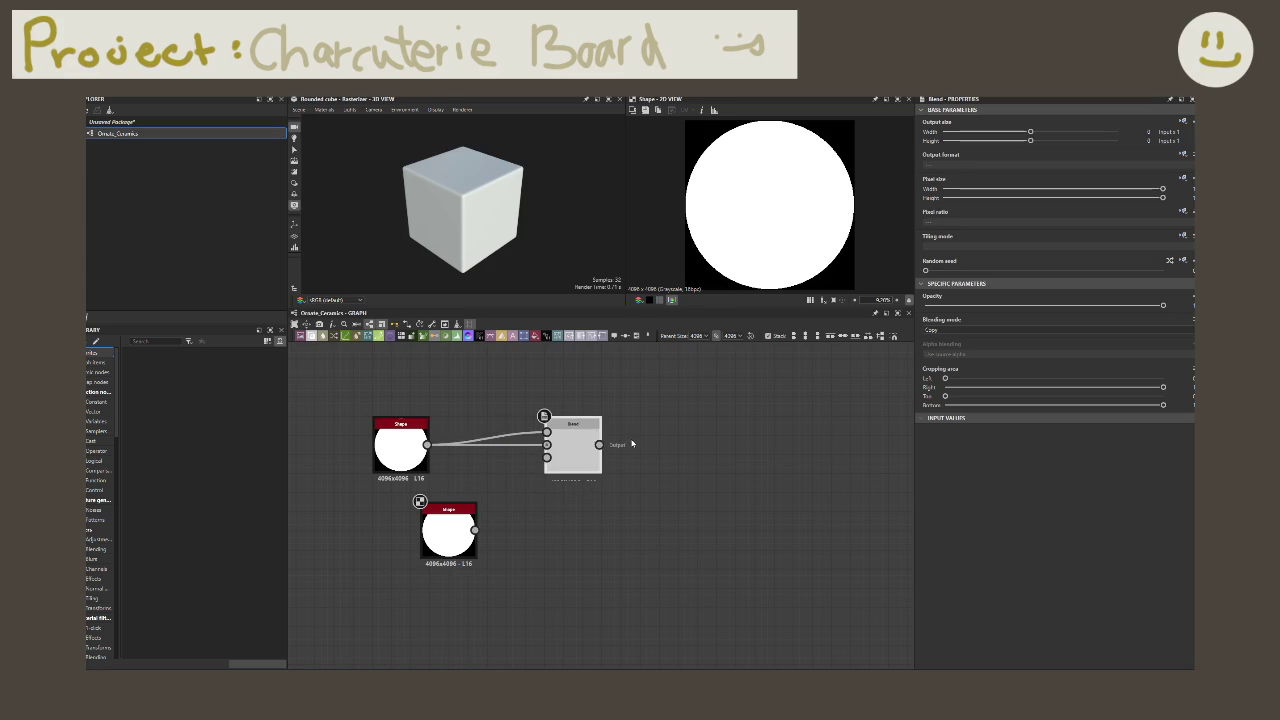
{"action": "left_click_drag", "start_coordinate": [448, 530], "coordinate": [557, 451]}
Step: Set the Blend node's blending mode to Subtract and preview the result
{"action": "left_click", "coordinate": [400, 445]}
{"action": "double_click", "coordinate": [404, 442]}
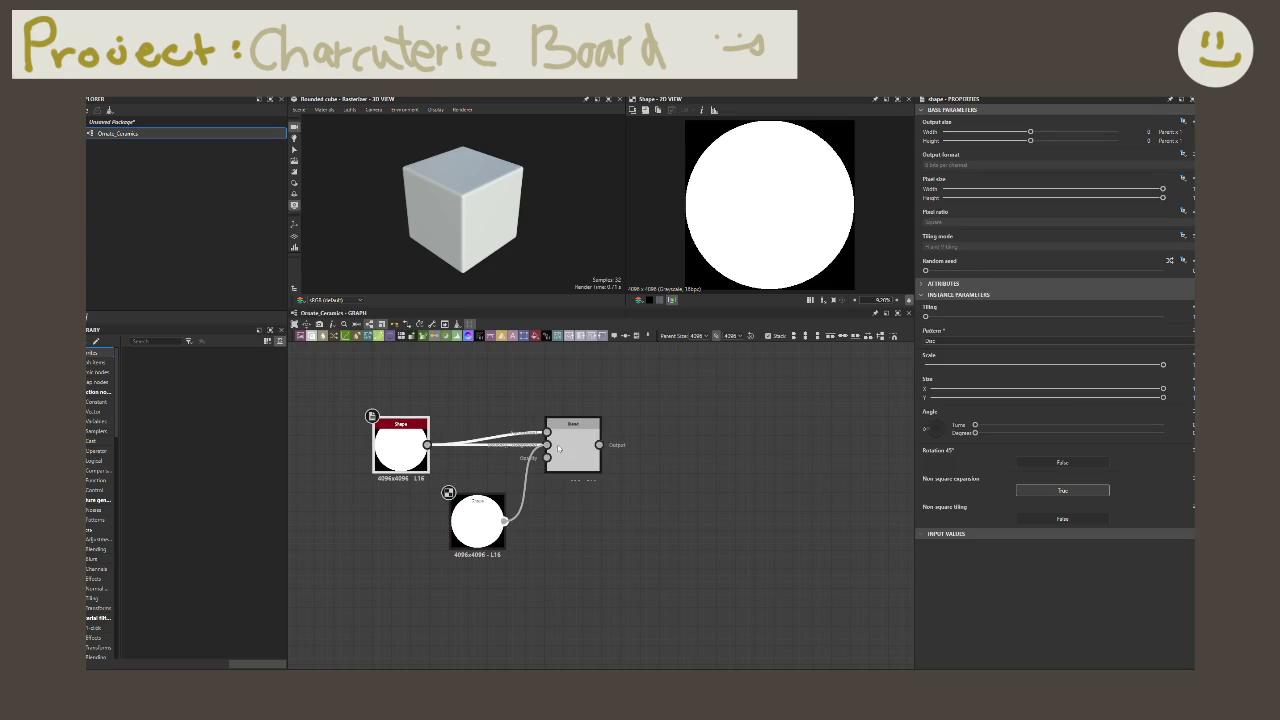
{"action": "left_click", "coordinate": [966, 341]}
{"action": "left_click", "coordinate": [966, 342]}
{"action": "left_click", "coordinate": [573, 450]}
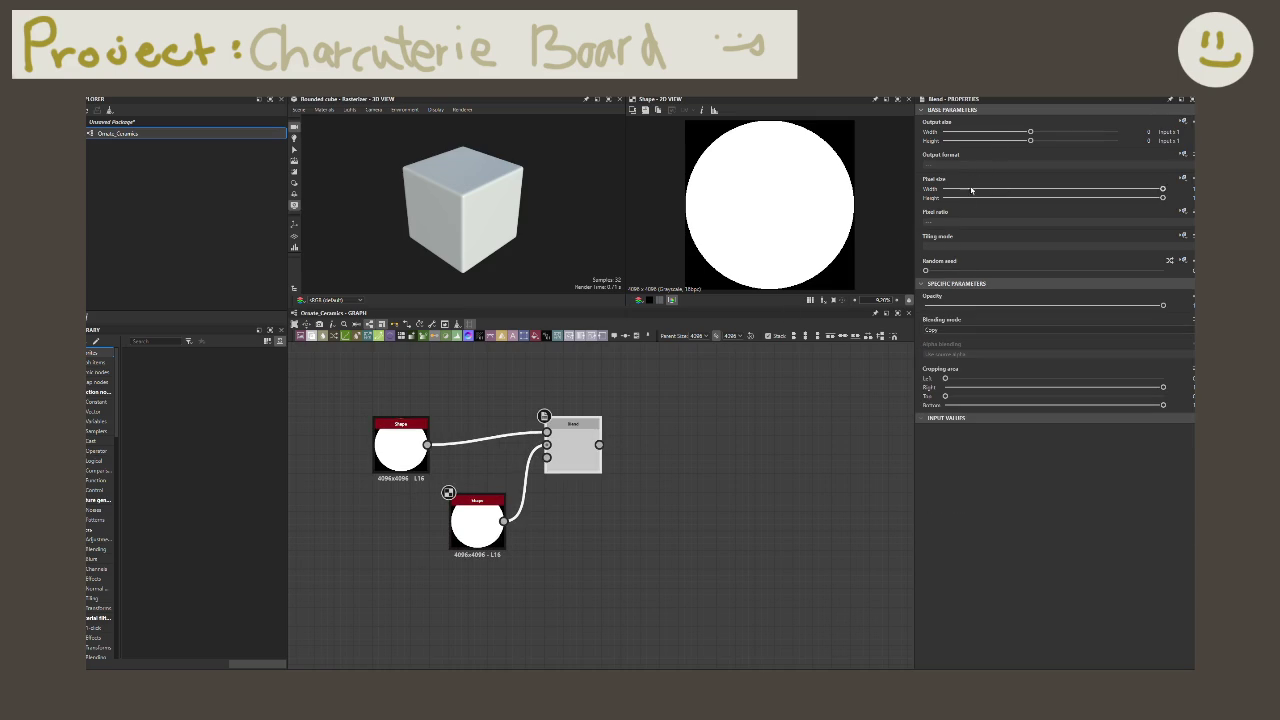
{"action": "double_click", "coordinate": [558, 456]}
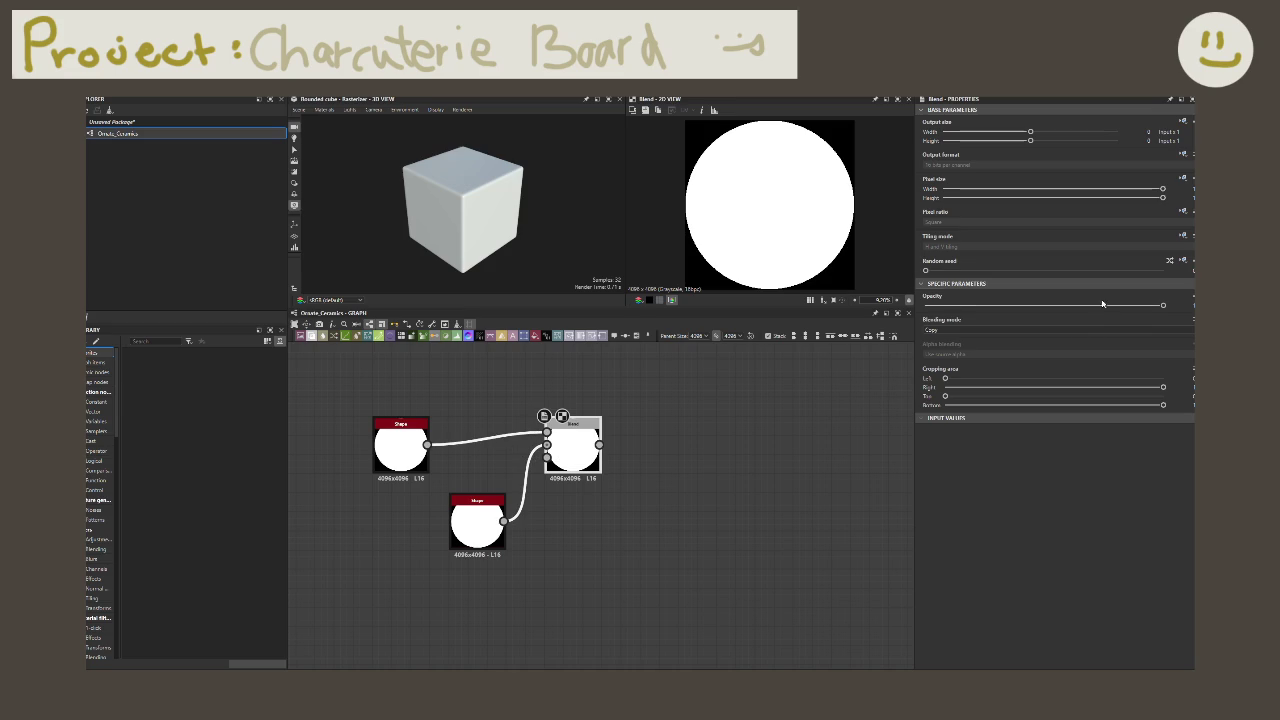
{"action": "left_click", "coordinate": [985, 329]}
{"action": "left_click", "coordinate": [962, 352]}
Step: Narrow the lower disc by lowering its Size X value
{"action": "left_click", "coordinate": [477, 522]}
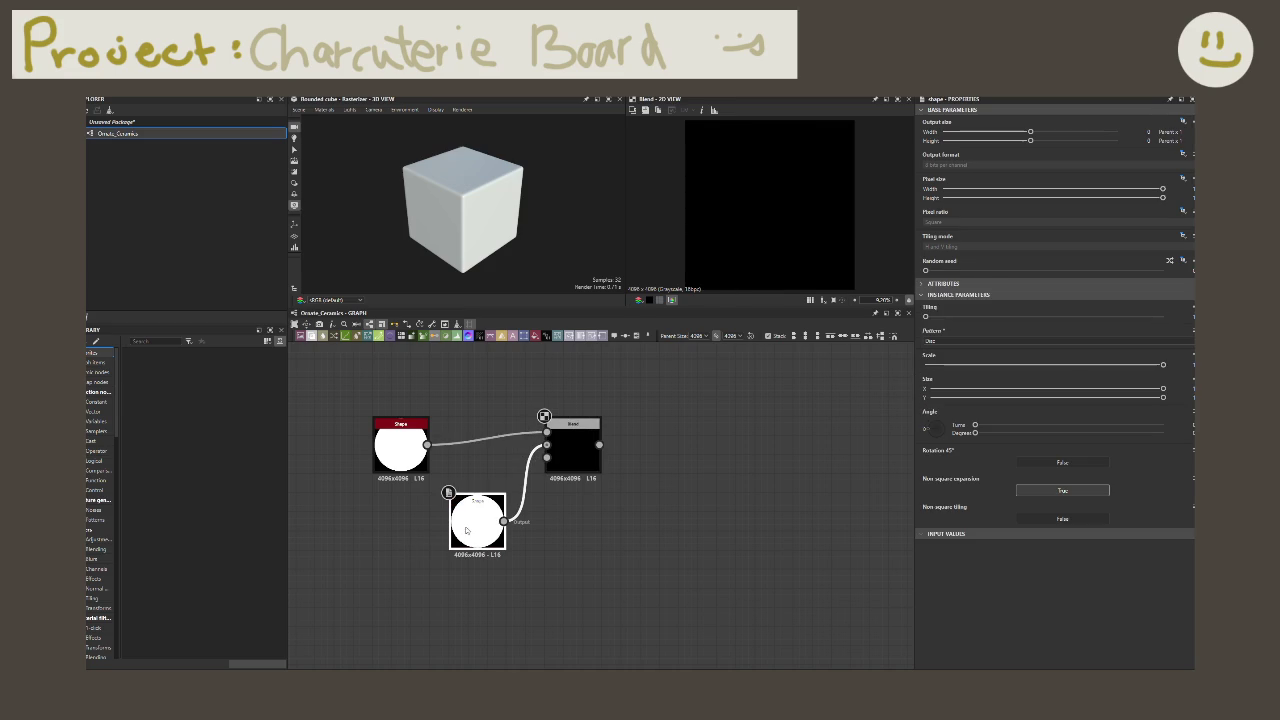
{"action": "left_click", "coordinate": [1152, 389]}
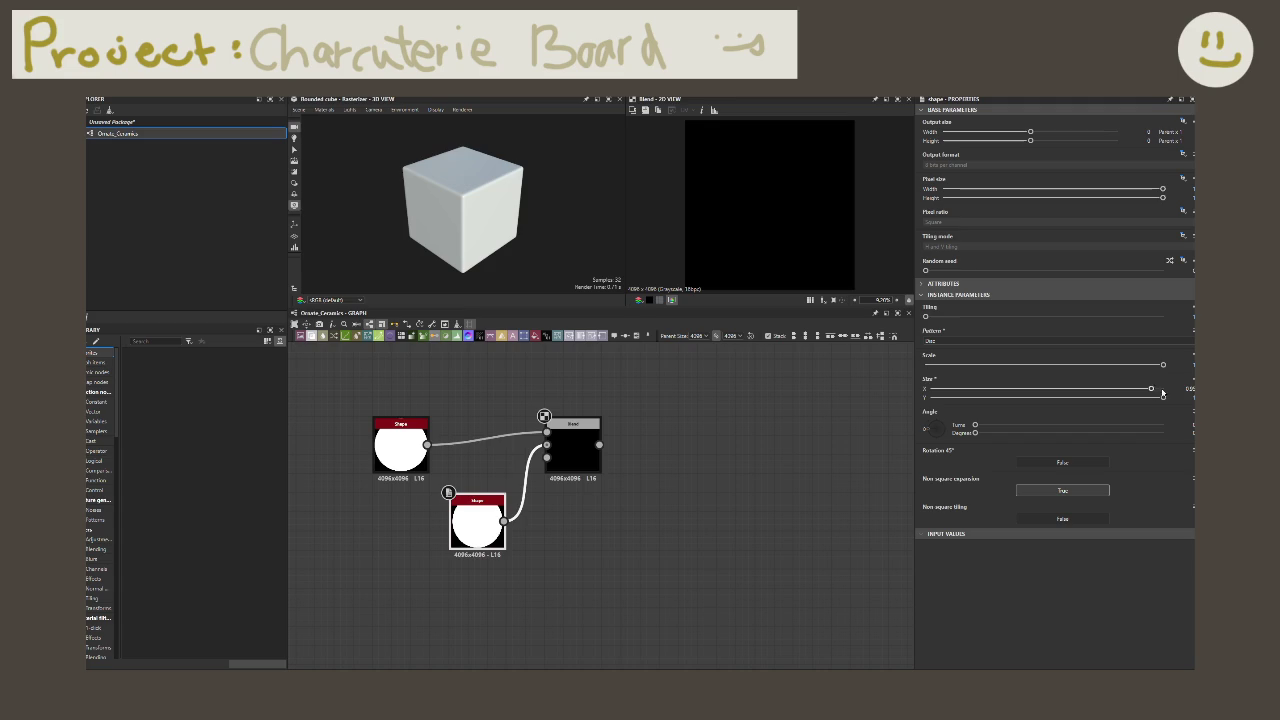
{"action": "left_click", "coordinate": [1182, 389]}
{"action": "mouse_move", "coordinate": [594, 549]}
{"action": "left_mouse_down"}
{"action": "mouse_move", "coordinate": [486, 440]}
{"action": "mouse_move", "coordinate": [488, 455]}
{"action": "left_mouse_up"}
Step: Delete the Blend and lower disc, then add a Histogram Scan at Position about 0.82
{"action": "key", "text": "Delete"}
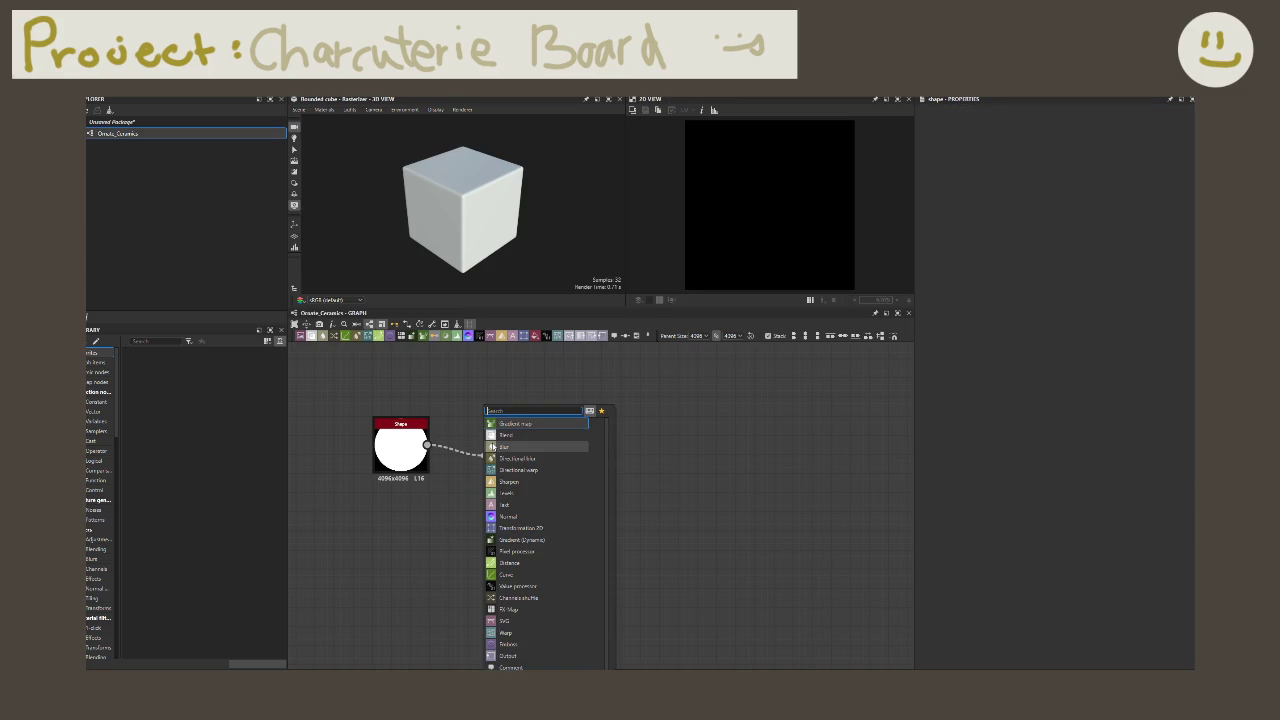
{"action": "type", "text": "histog"}
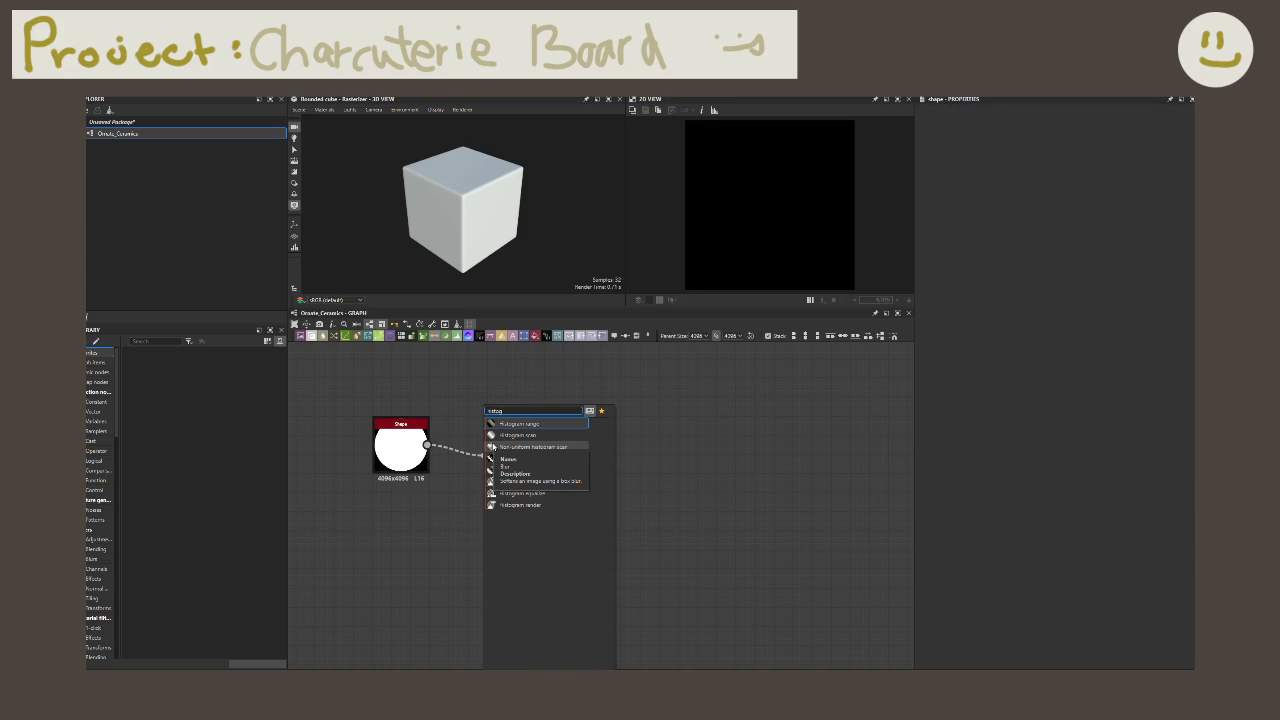
{"action": "left_click", "coordinate": [492, 446]}
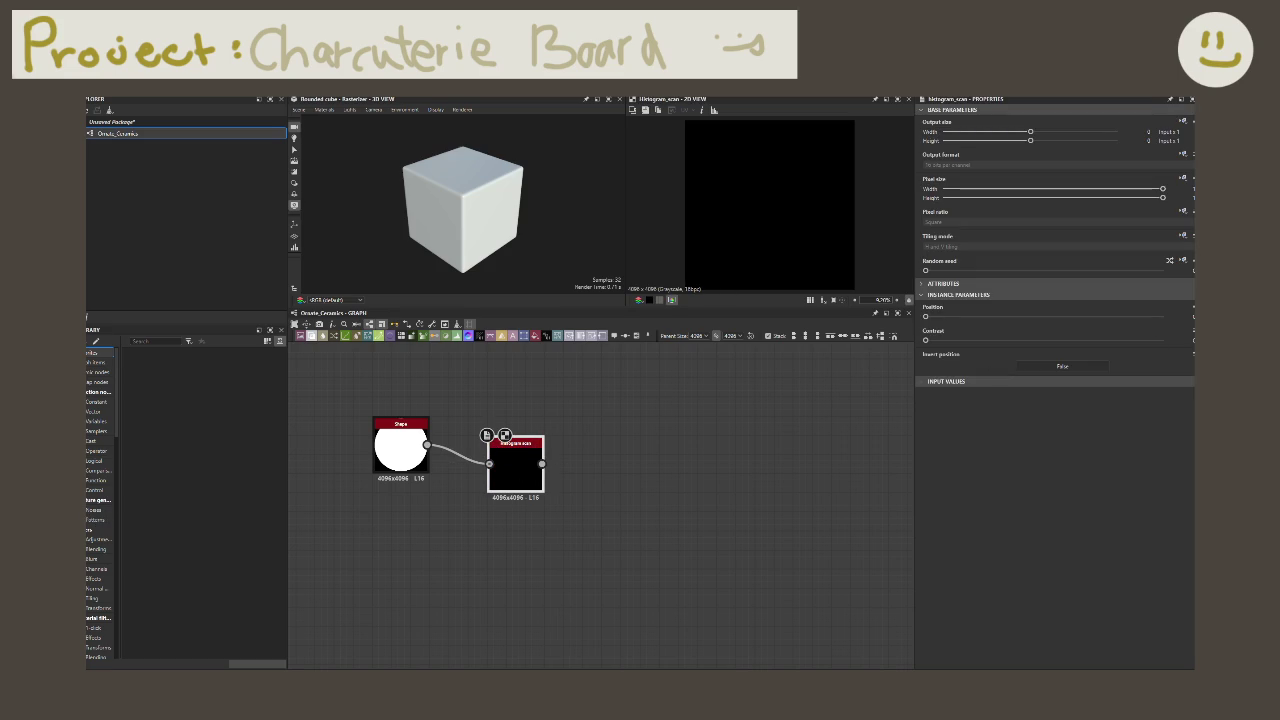
{"action": "left_click", "coordinate": [1192, 307]}
{"action": "key", "text": "Return"}
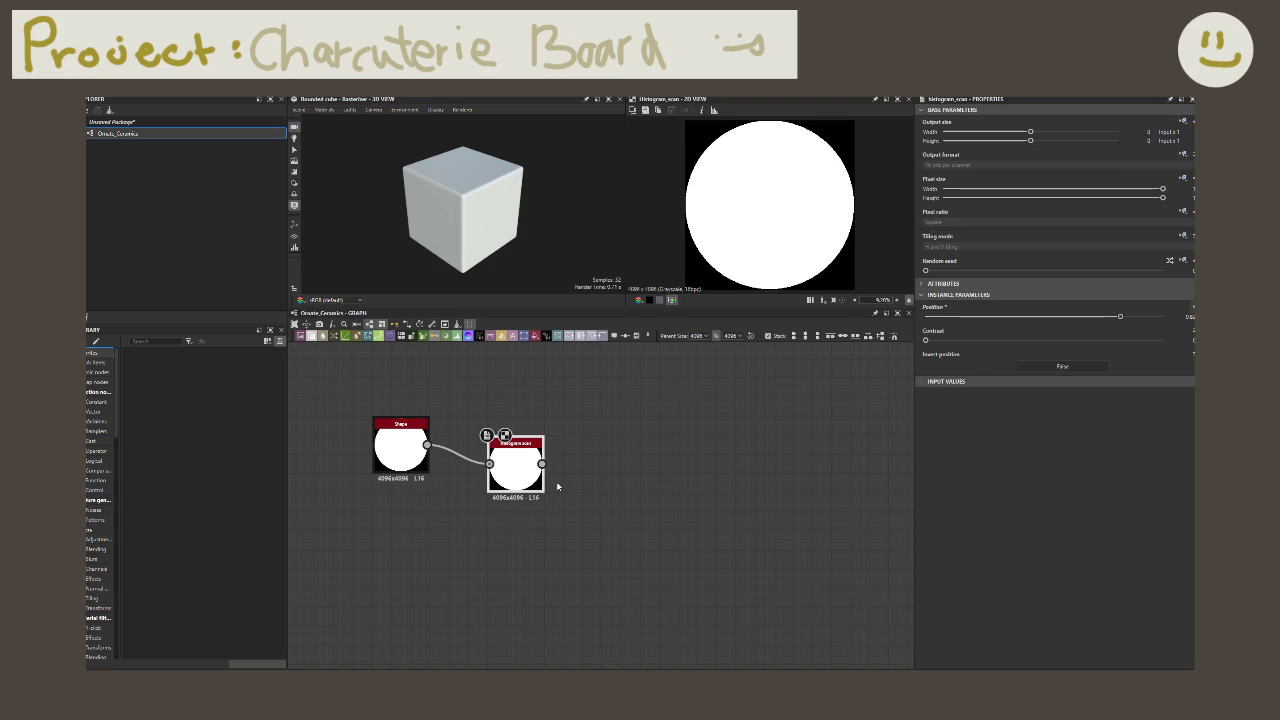
Step: Preview the Histogram Scan output, lower its Position, then delete the node
{"action": "left_click", "coordinate": [490, 464]}
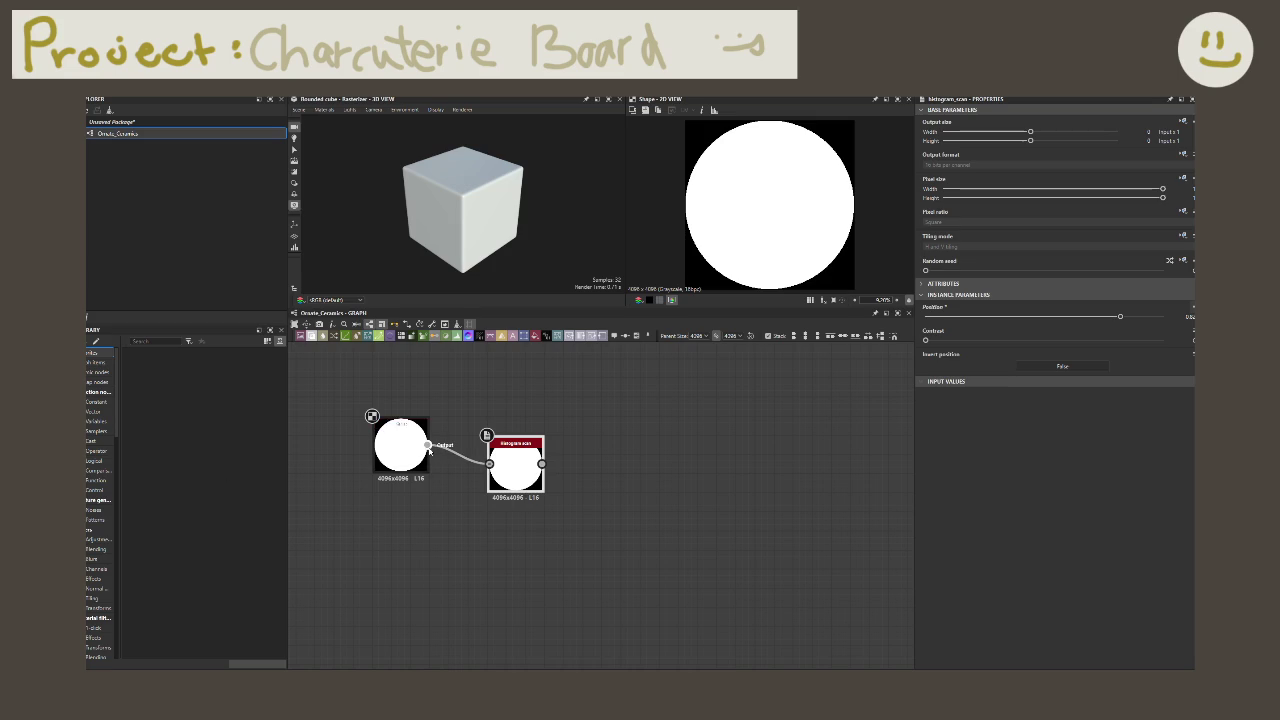
{"action": "double_click", "coordinate": [519, 476]}
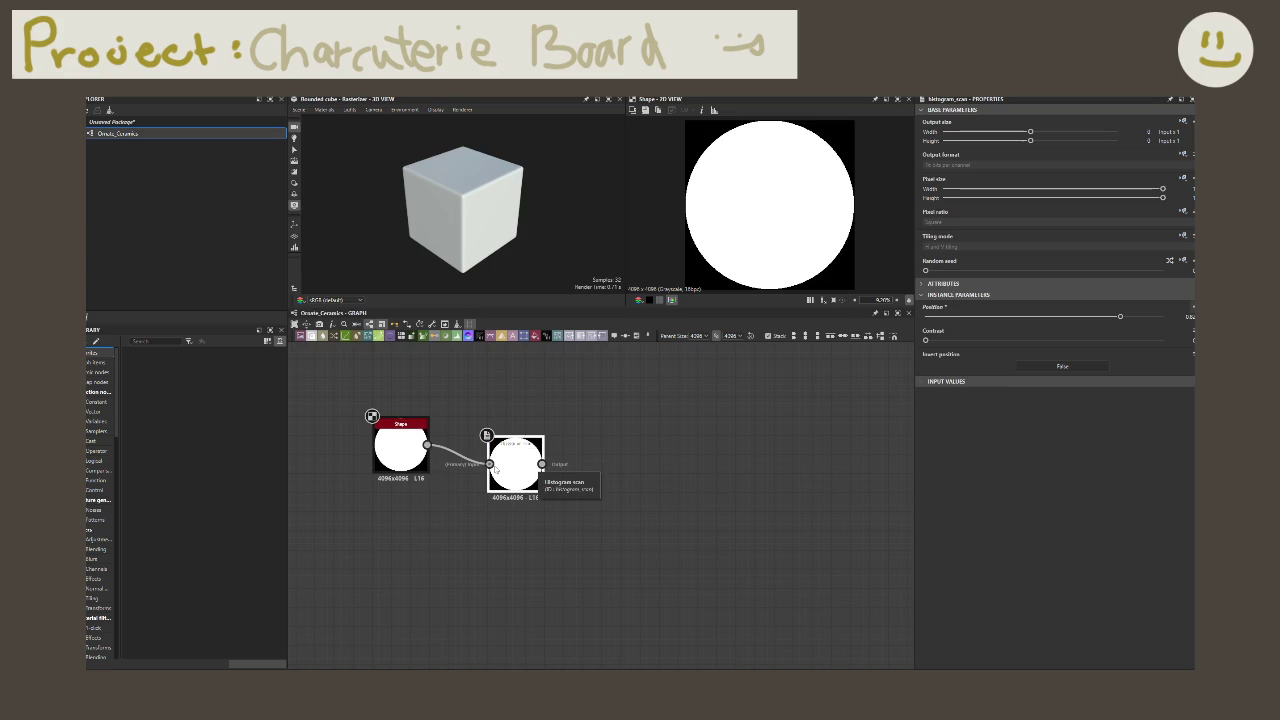
{"action": "mouse_move", "coordinate": [1120, 316]}
{"action": "left_mouse_down"}
{"action": "mouse_move", "coordinate": [925, 335]}
{"action": "mouse_move", "coordinate": [1000, 317]}
{"action": "left_mouse_up"}
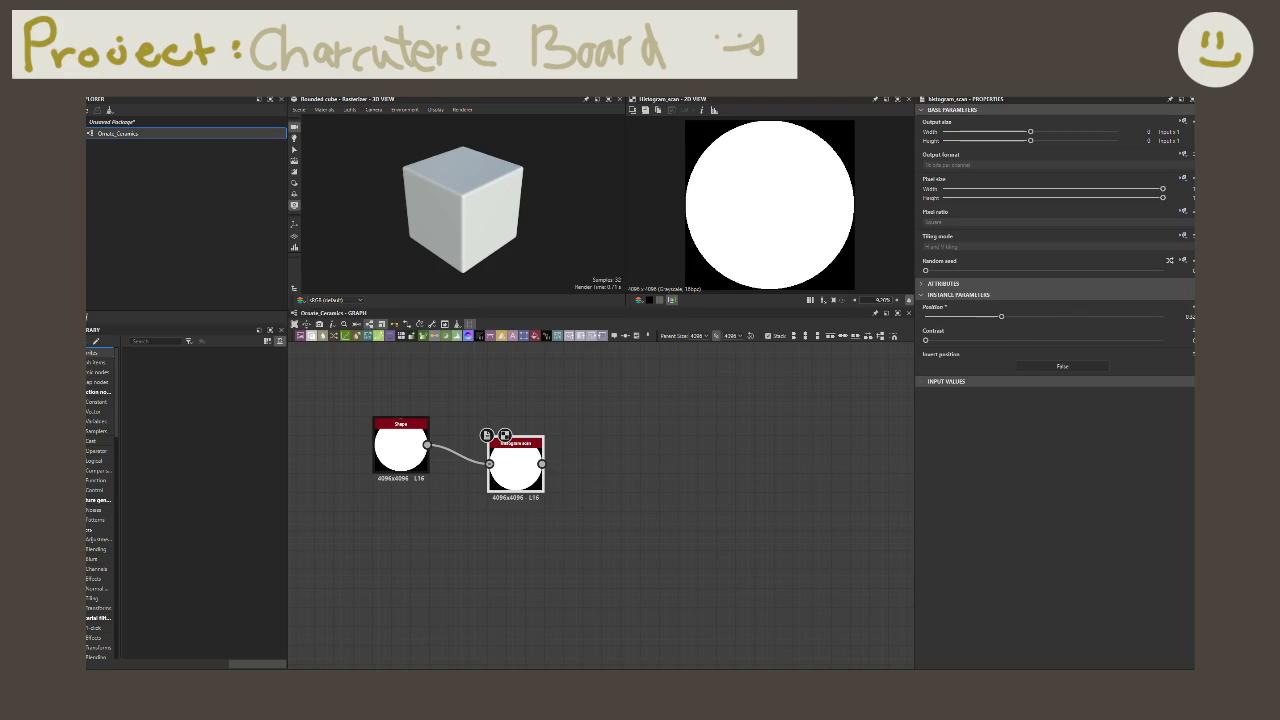
{"action": "left_click_drag", "start_coordinate": [626, 493], "coordinate": [514, 478]}
{"action": "key", "text": "Delete"}
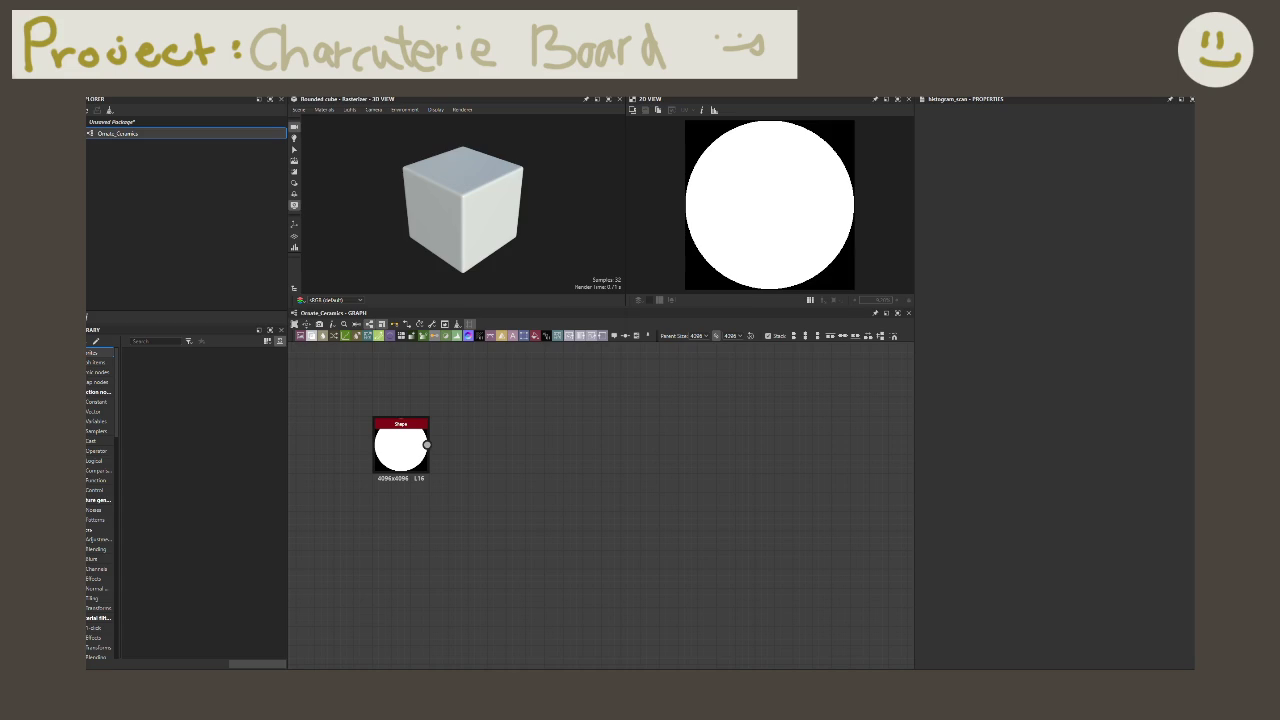
Step: Try a Histogram Range node after the Shape, reduce its Range, then delete it
{"action": "left_click_drag", "start_coordinate": [427, 444], "coordinate": [488, 443]}
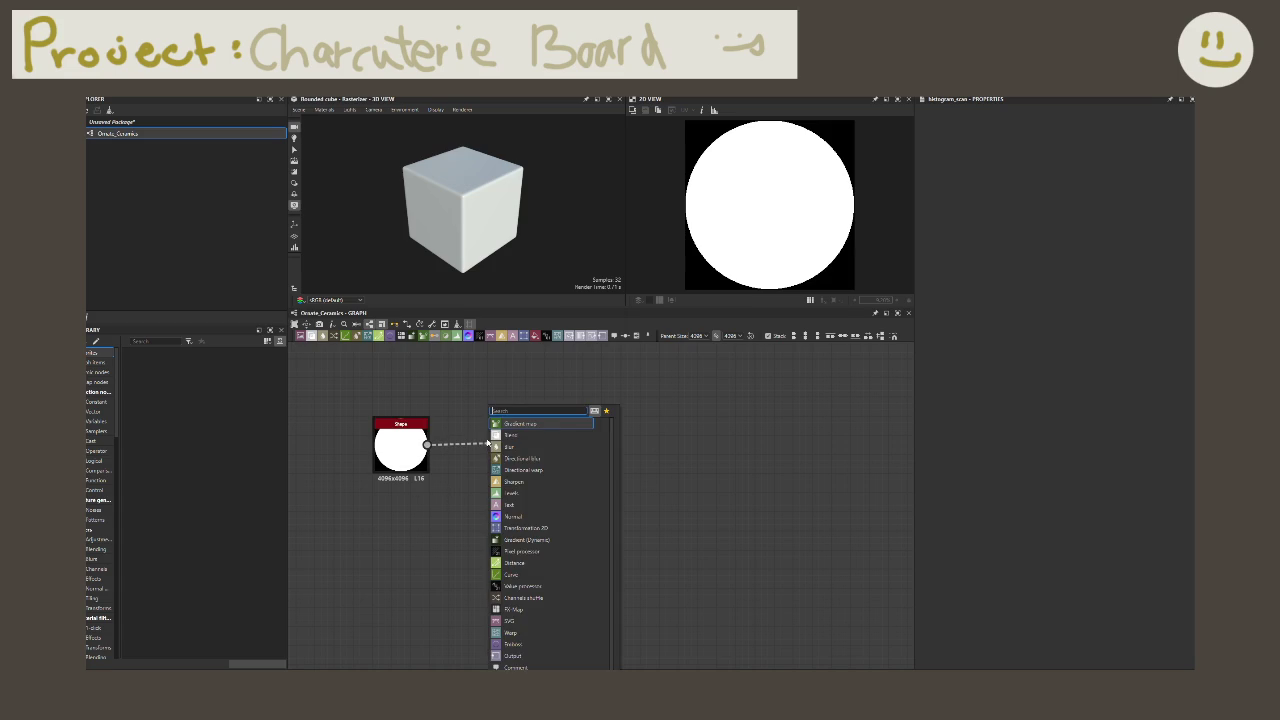
{"action": "type", "text": "histogram"}
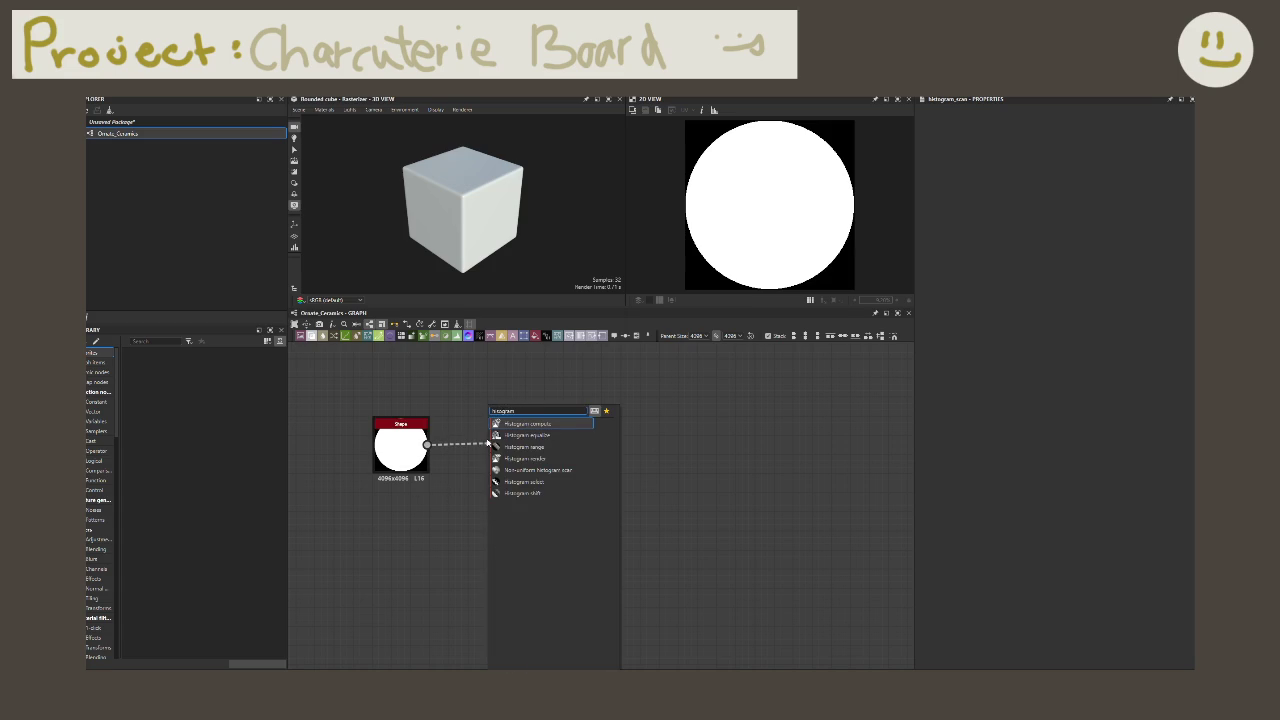
{"action": "key", "text": "Down"}
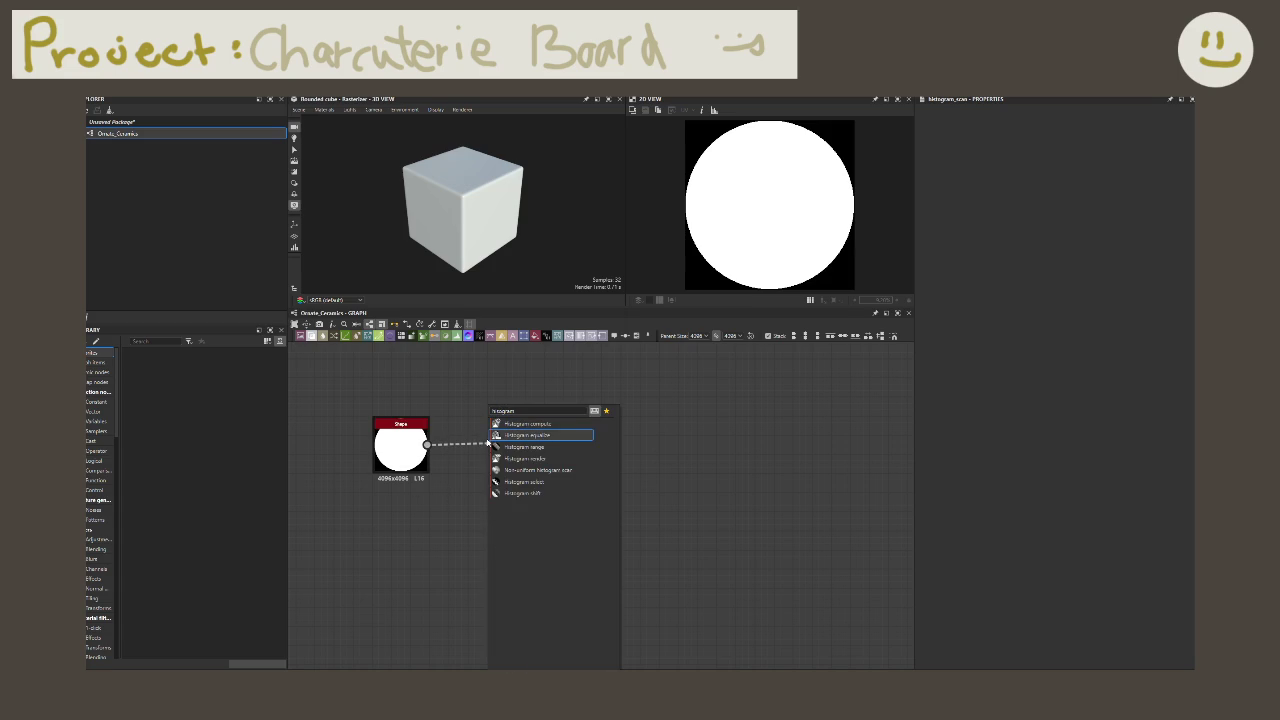
{"action": "key", "text": "Down"}
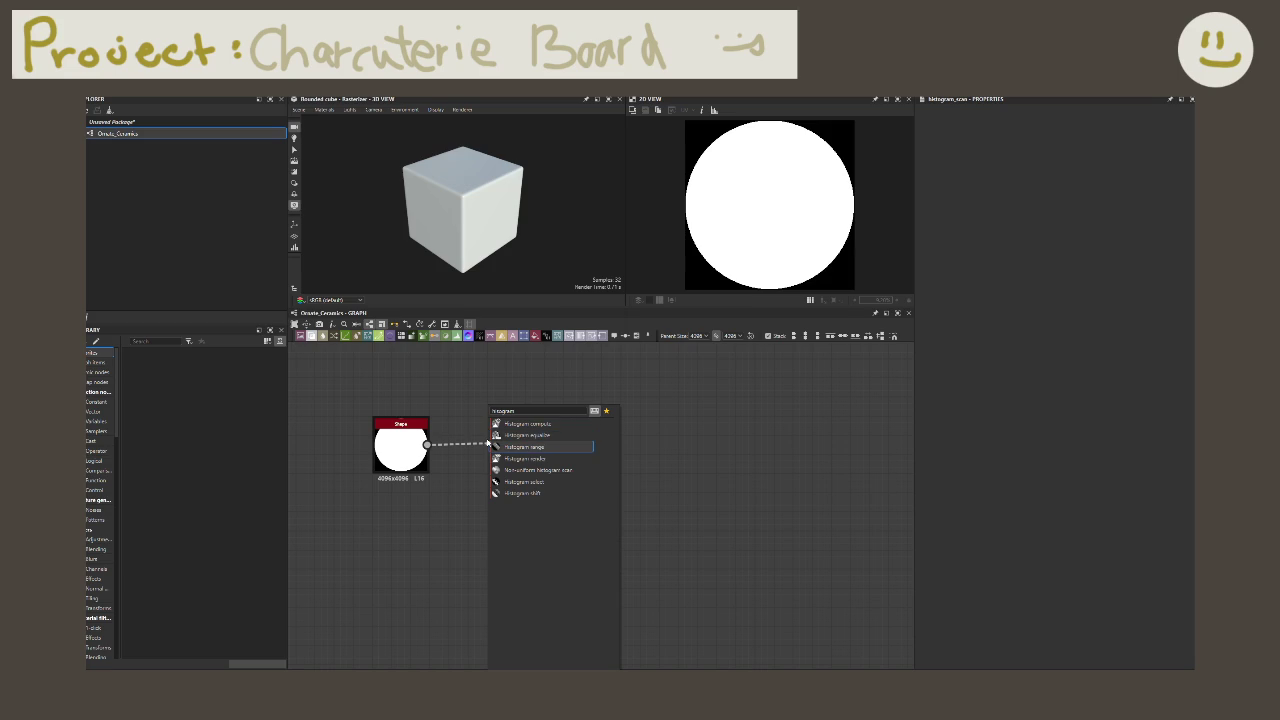
{"action": "double_click", "coordinate": [523, 411]}
{"action": "key", "text": "BackSpace"}
{"action": "type", "text": "histogr"}
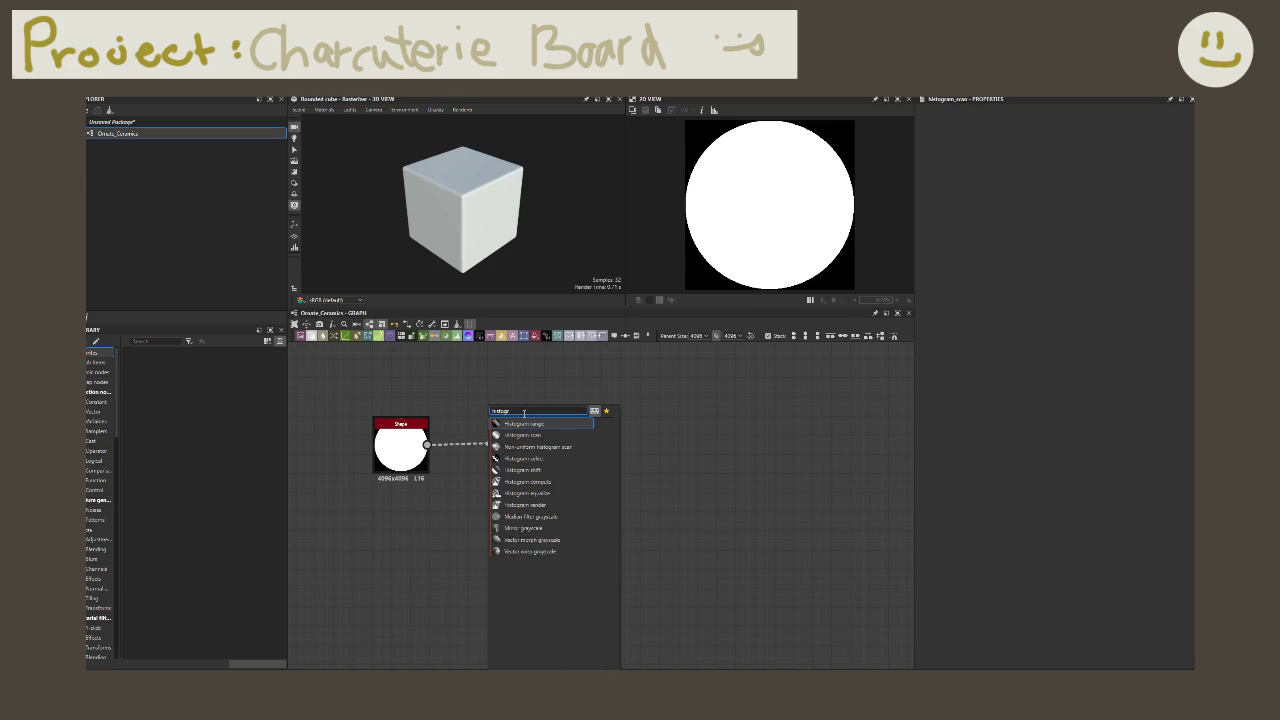
{"action": "type", "text": "am"}
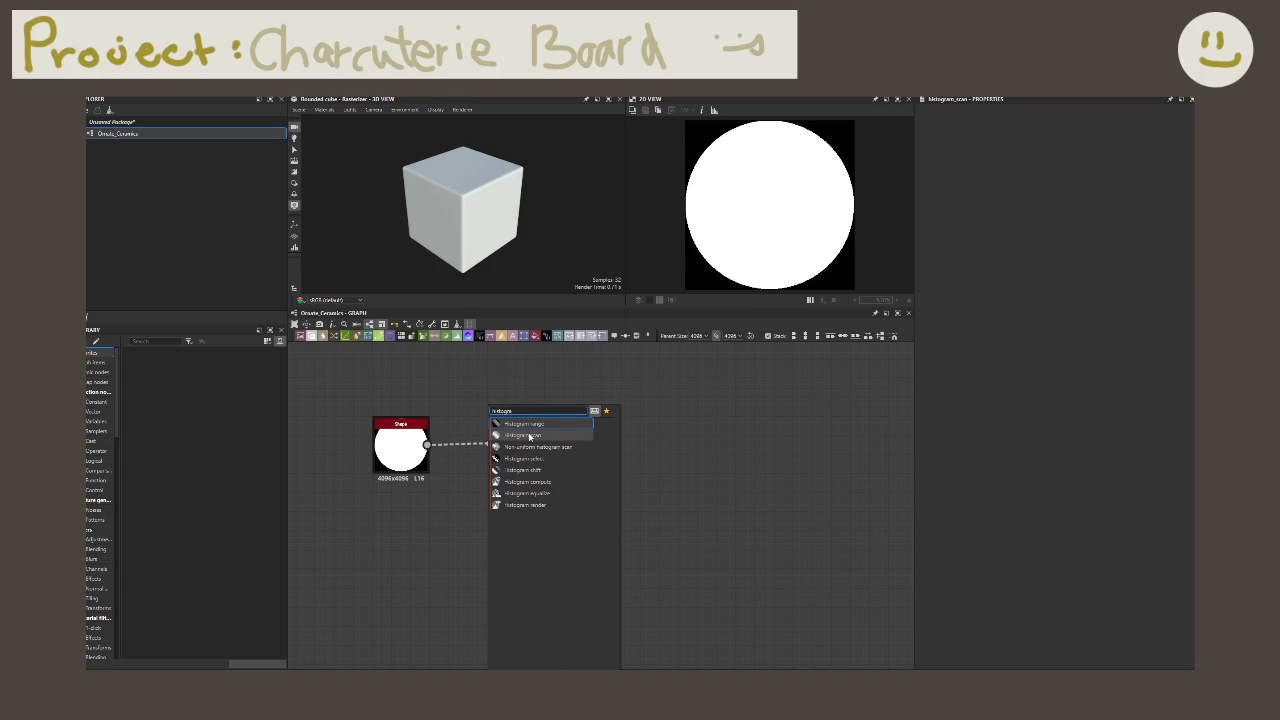
{"action": "left_click", "coordinate": [530, 424]}
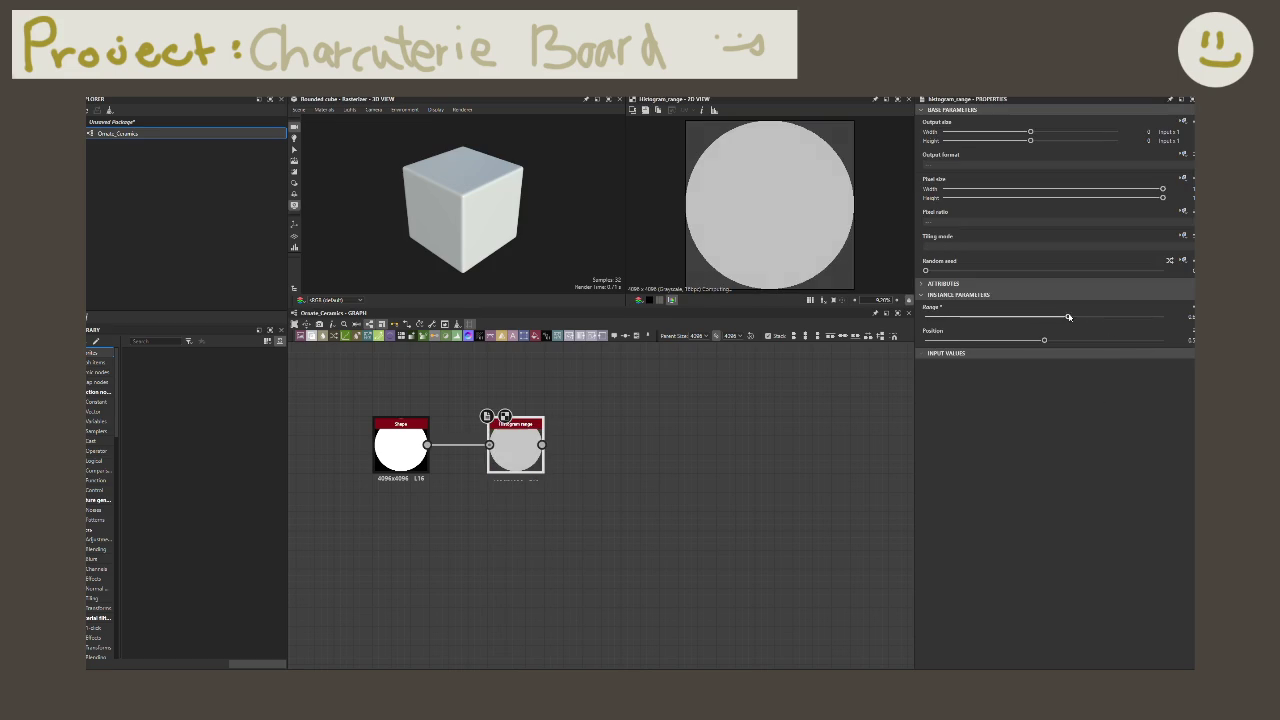
{"action": "left_click_drag", "start_coordinate": [1060, 316], "coordinate": [1044, 316]}
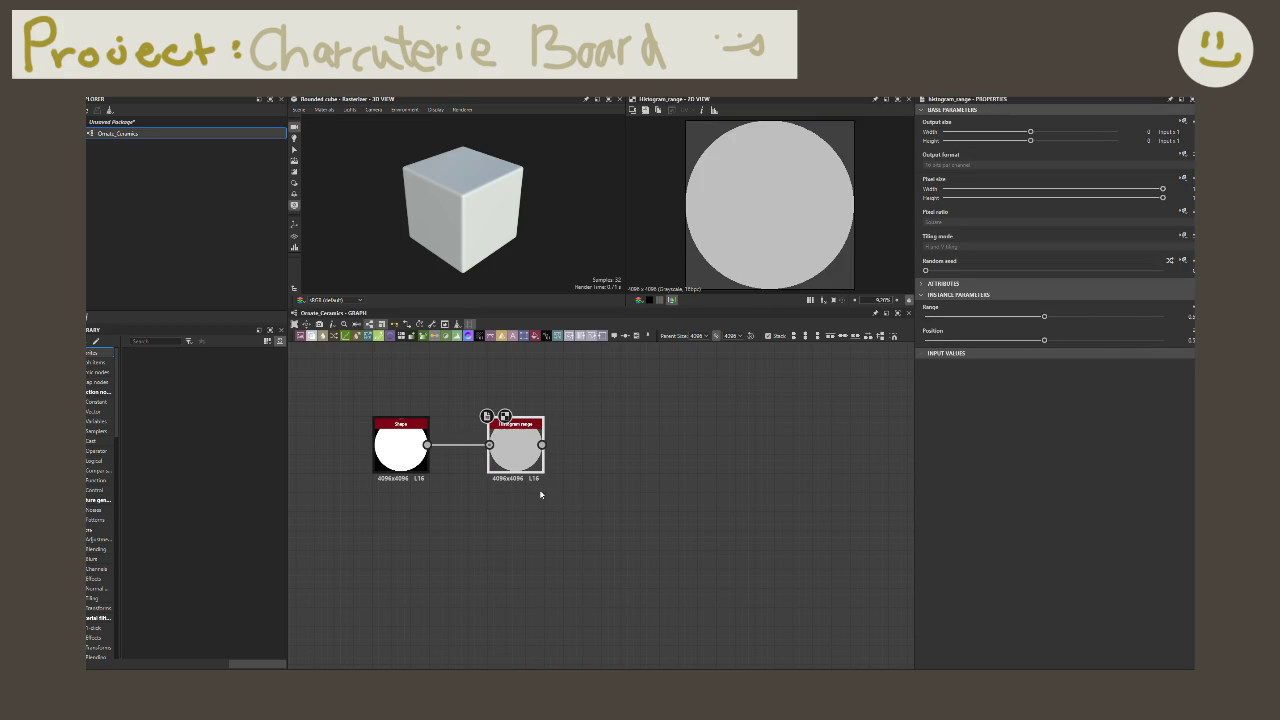
{"action": "key", "text": "Delete"}
{"action": "left_click_drag", "start_coordinate": [427, 444], "coordinate": [490, 438]}
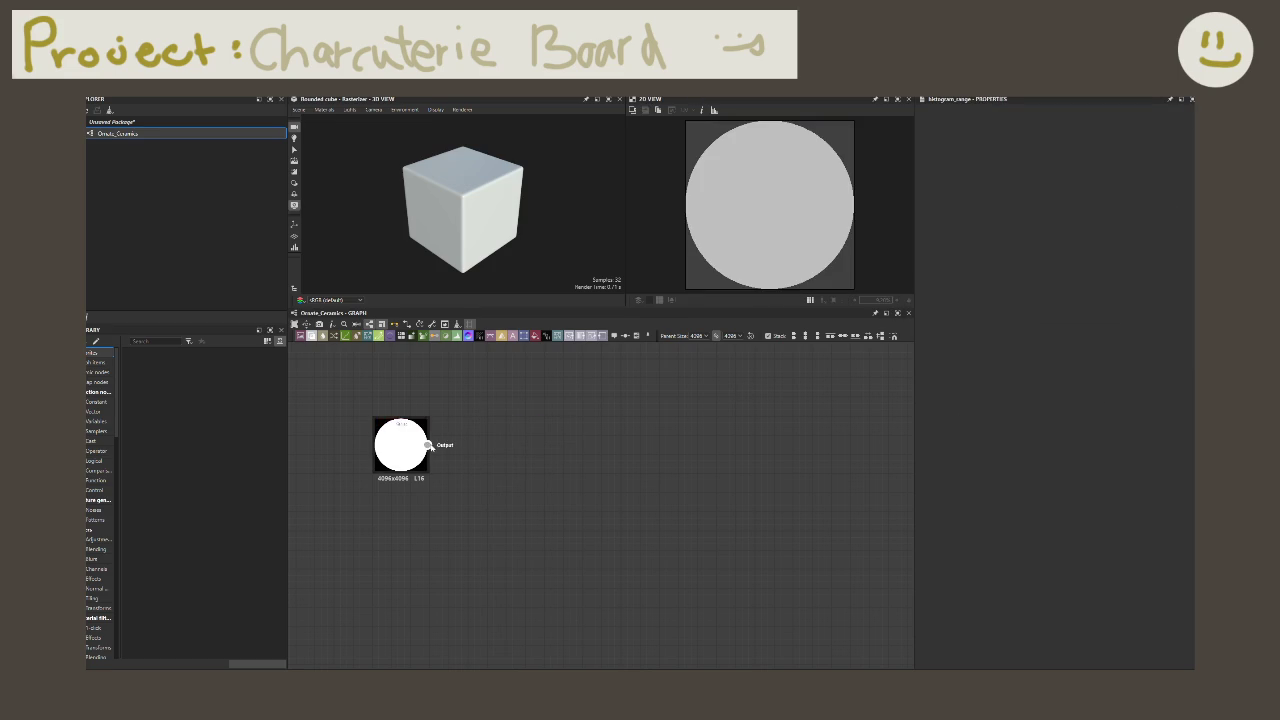
Step: Add a Histogram Scan after the Shape and adjust its Position and Contrast
{"action": "type", "text": "histogram"}
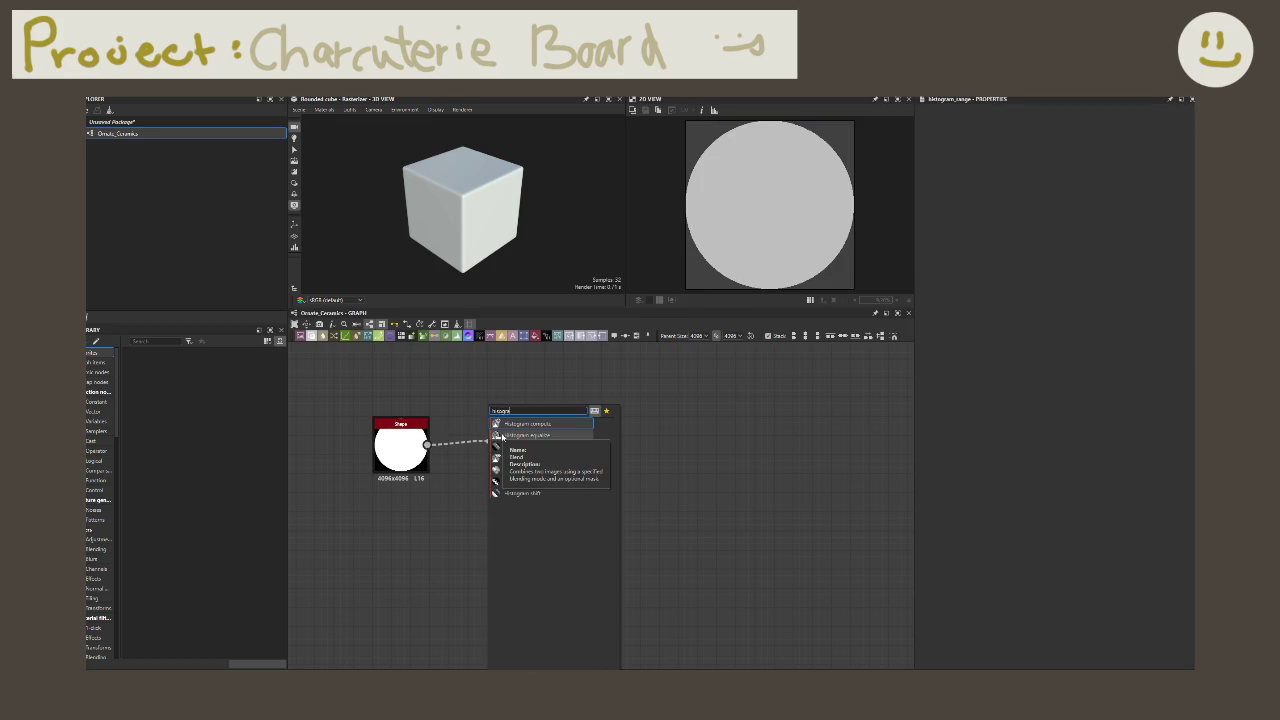
{"action": "type", "text": " scan"}
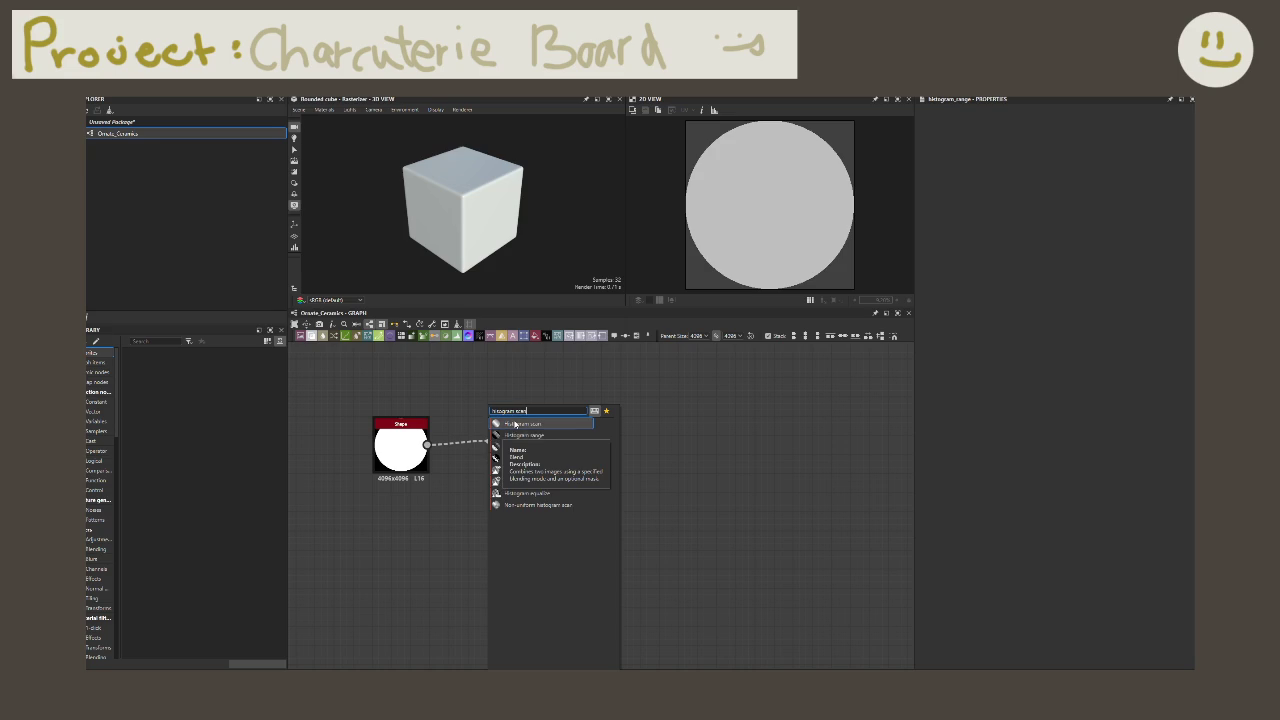
{"action": "left_click", "coordinate": [516, 423]}
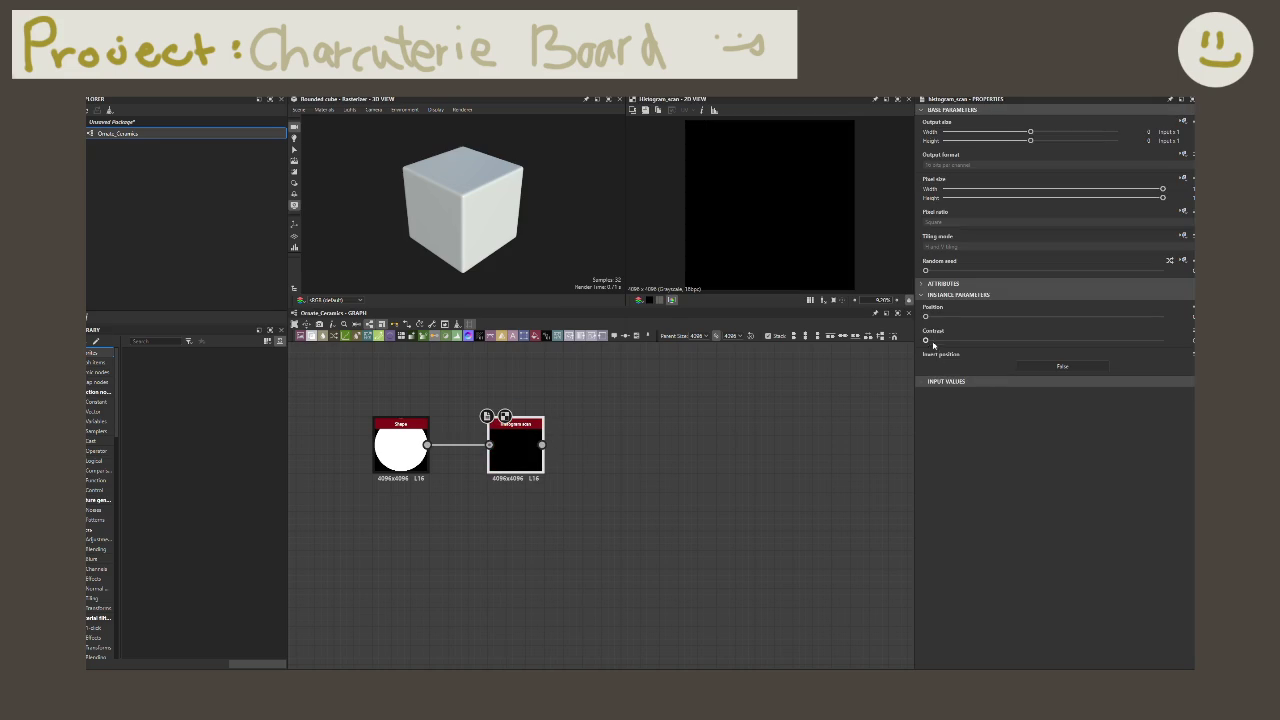
{"action": "left_click_drag", "start_coordinate": [926, 317], "coordinate": [1051, 317]}
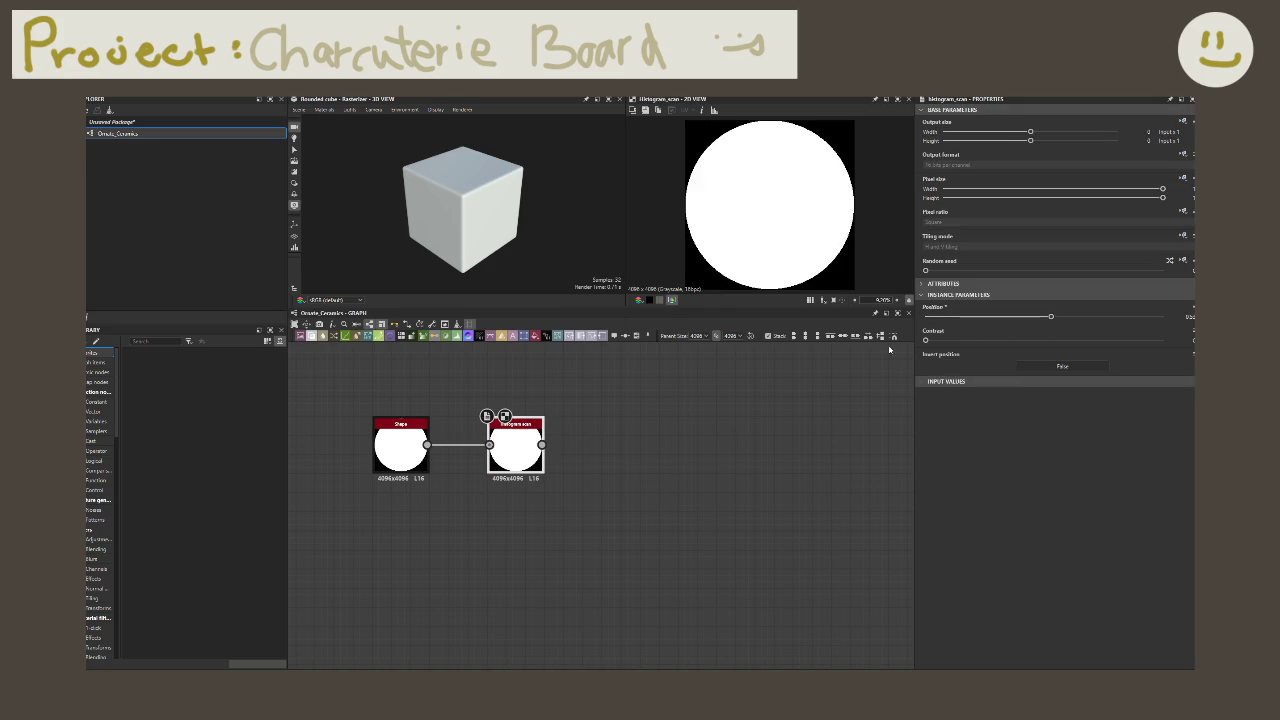
{"action": "left_click_drag", "start_coordinate": [928, 340], "coordinate": [982, 340]}
{"action": "left_click_drag", "start_coordinate": [1051, 317], "coordinate": [956, 317]}
Step: Delete the Histogram Scan and search 'histog' from the Shape output link
{"action": "left_click", "coordinate": [515, 450]}
{"action": "key", "text": "Delete"}
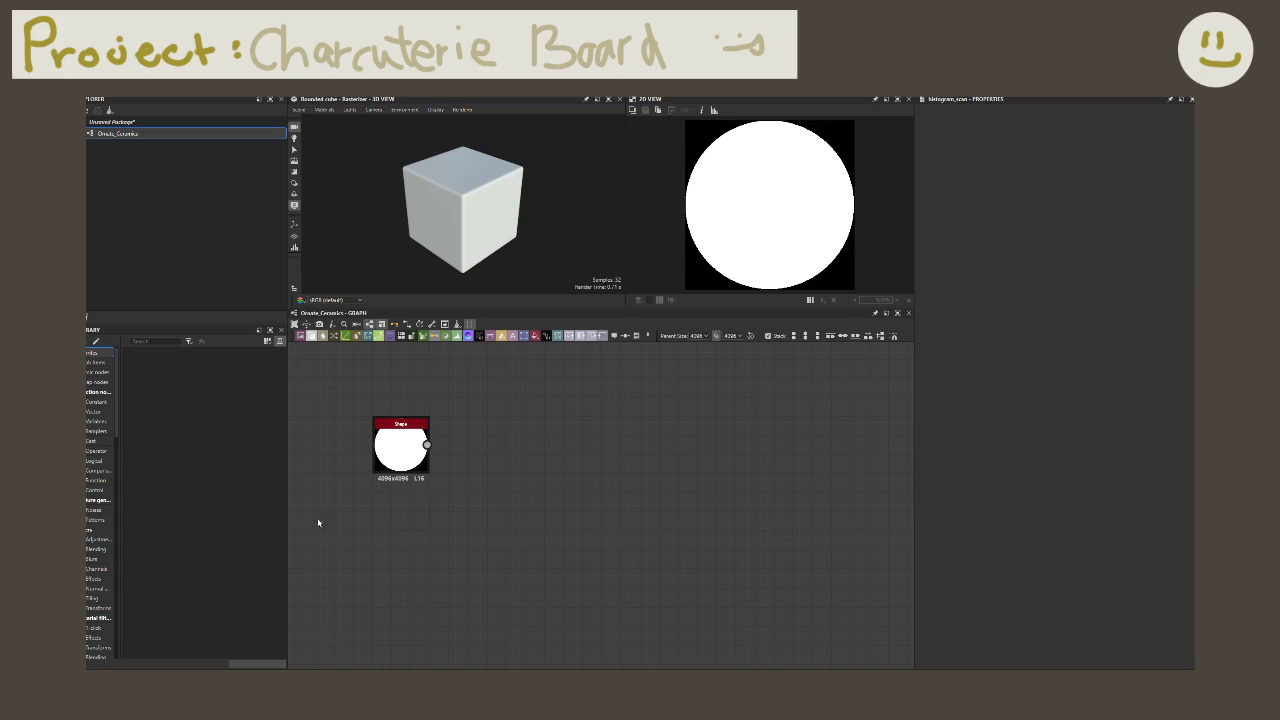
{"action": "left_click_drag", "start_coordinate": [427, 445], "coordinate": [464, 444]}
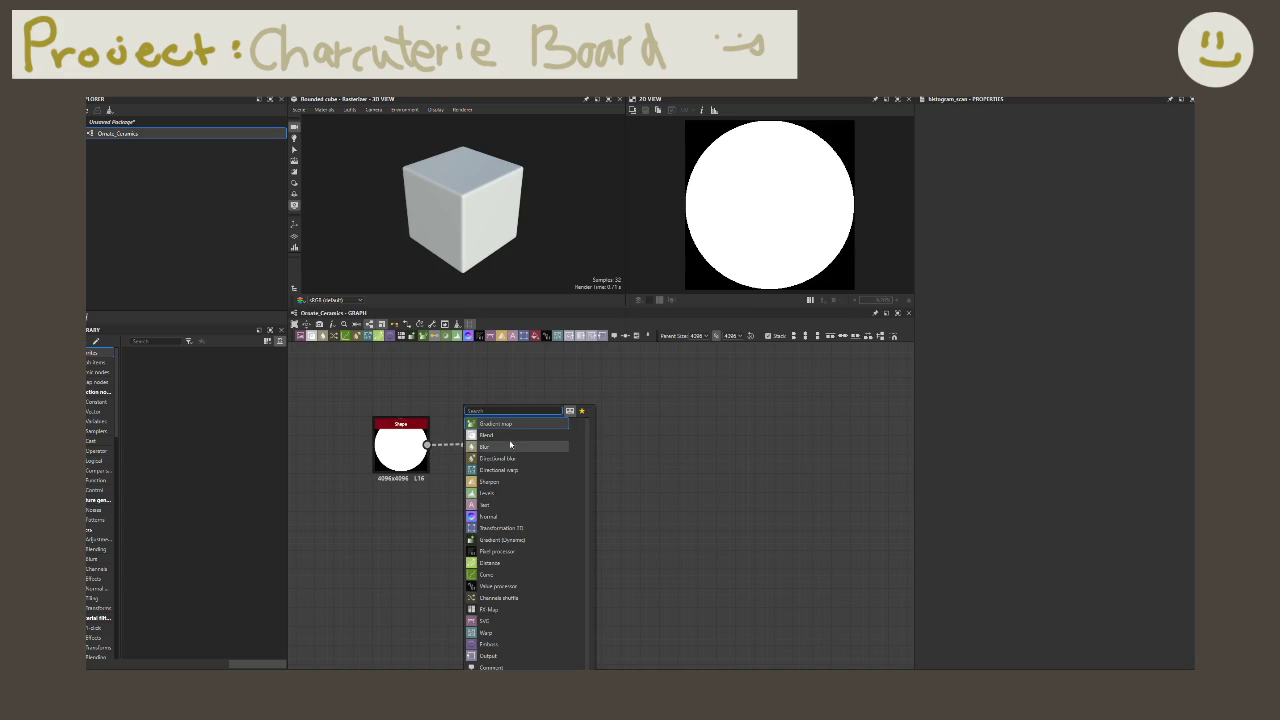
{"action": "type", "text": "histogram scan"}
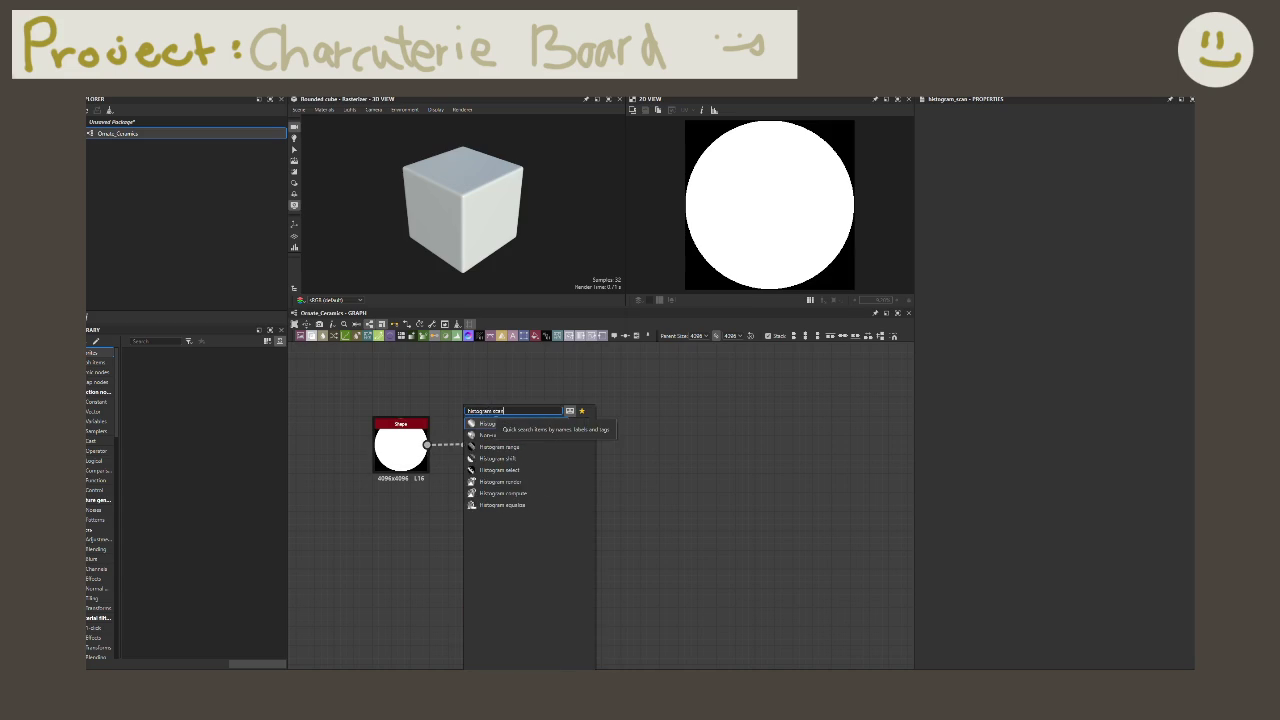
Step: Add a Histogram Scan after the disc Shape with Position 0.82
{"action": "key", "text": "Return"}
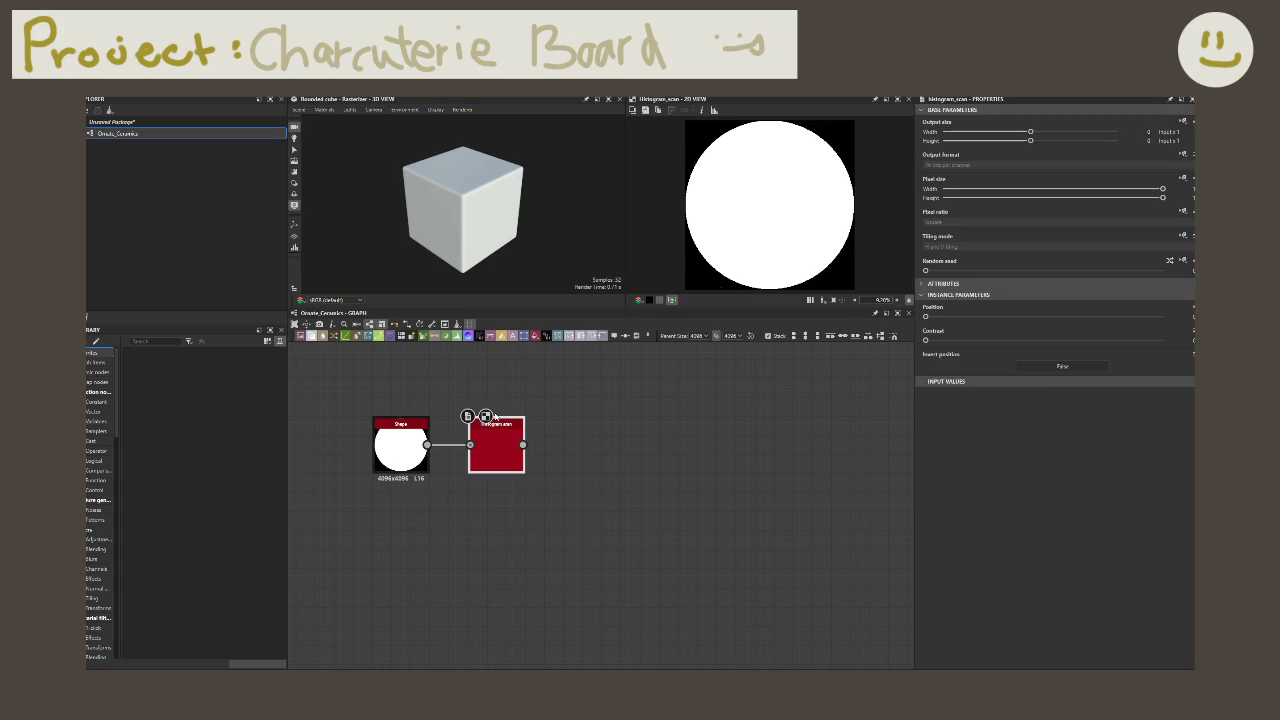
{"action": "left_click", "coordinate": [1020, 285]}
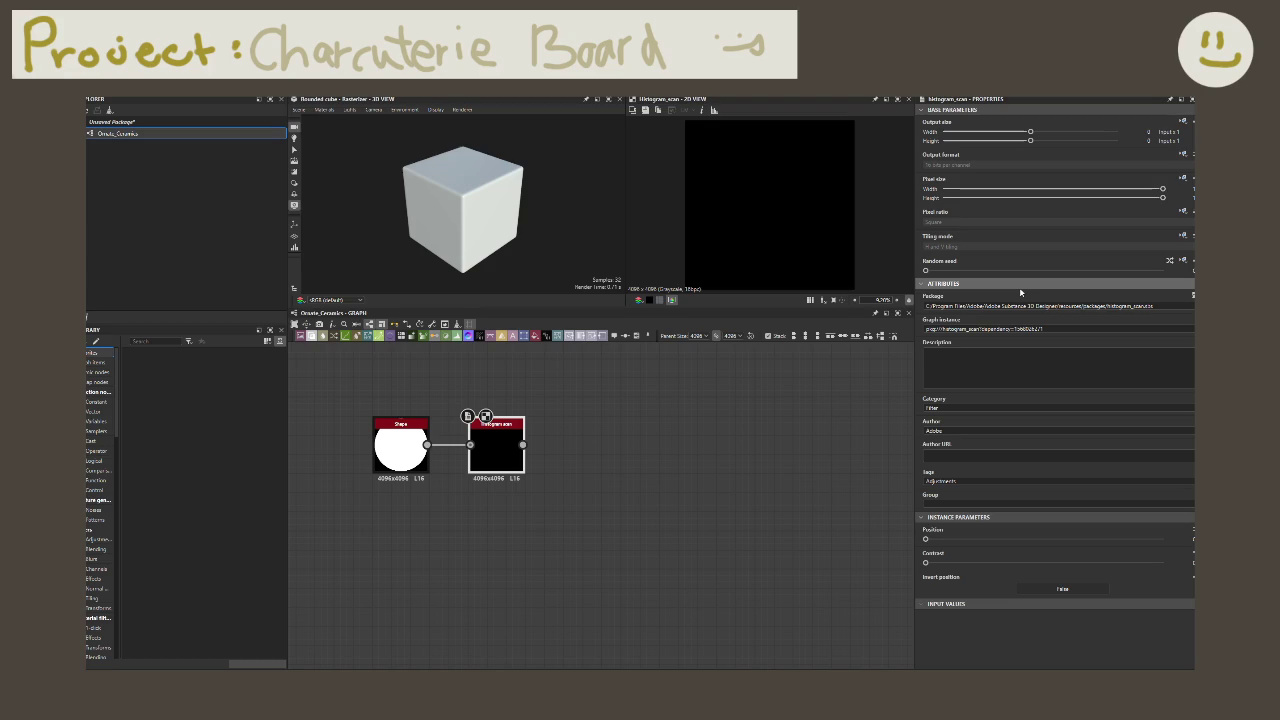
{"action": "left_click", "coordinate": [1018, 285]}
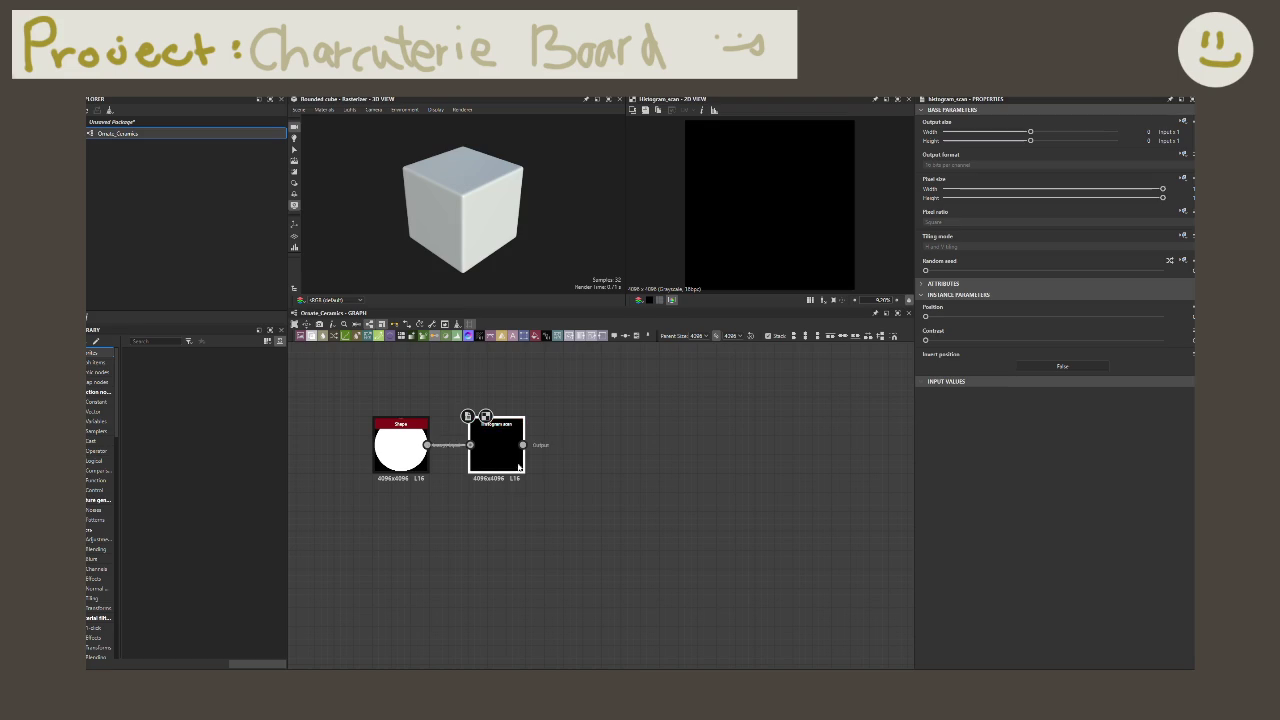
{"action": "left_click_drag", "start_coordinate": [925, 316], "coordinate": [928, 316]}
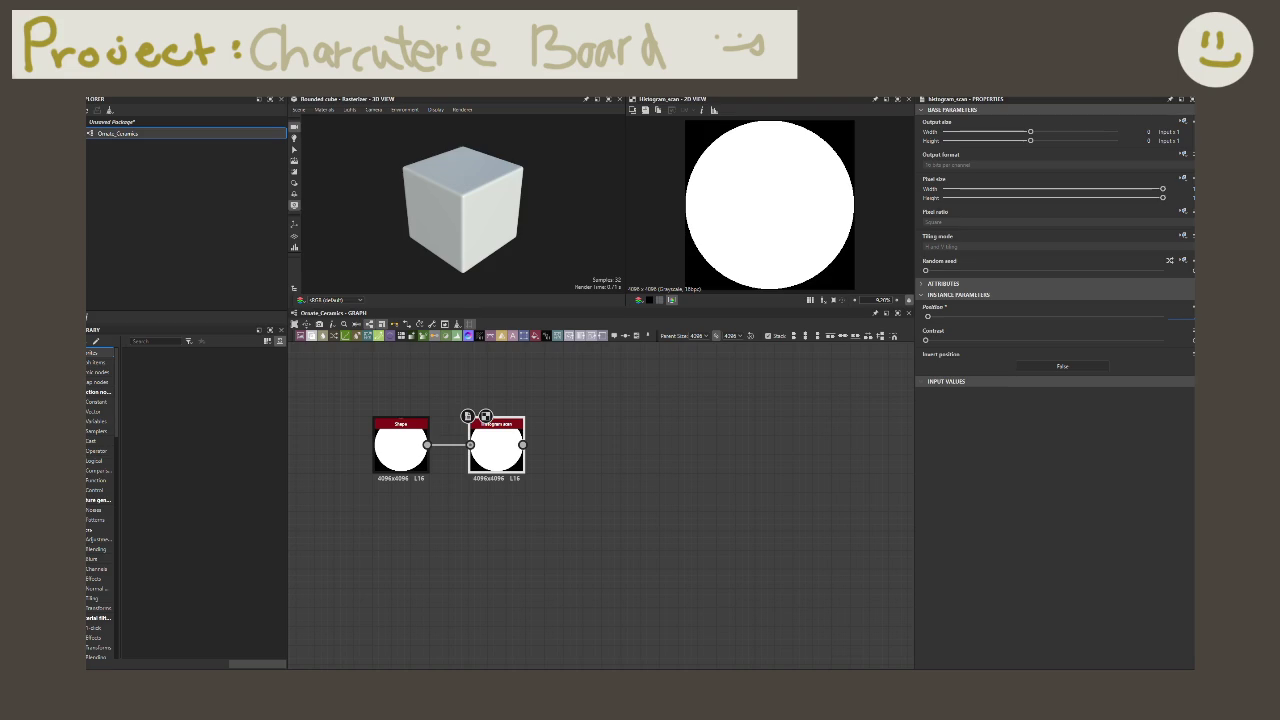
{"action": "key", "text": "Return"}
Step: Link a Curve node after the Histogram Scan output
{"action": "left_click_drag", "start_coordinate": [523, 445], "coordinate": [608, 445]}
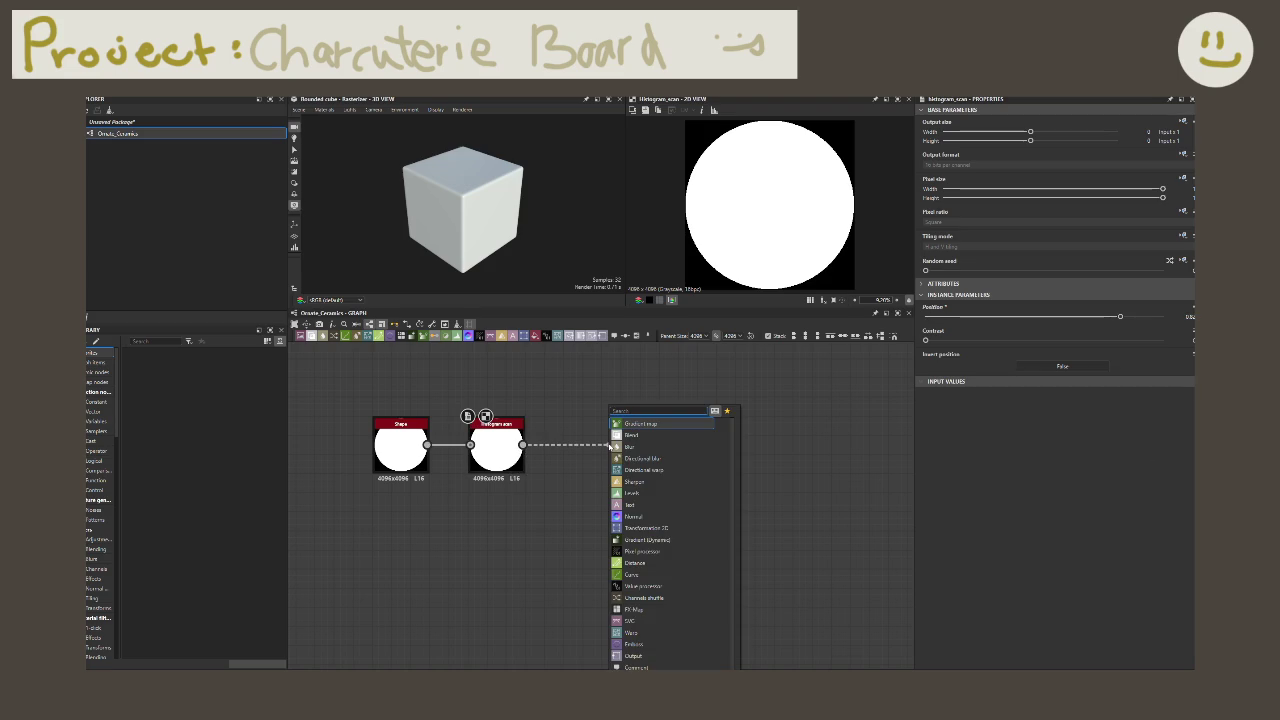
{"action": "type", "text": "crut"}
{"action": "left_click", "coordinate": [713, 445]}
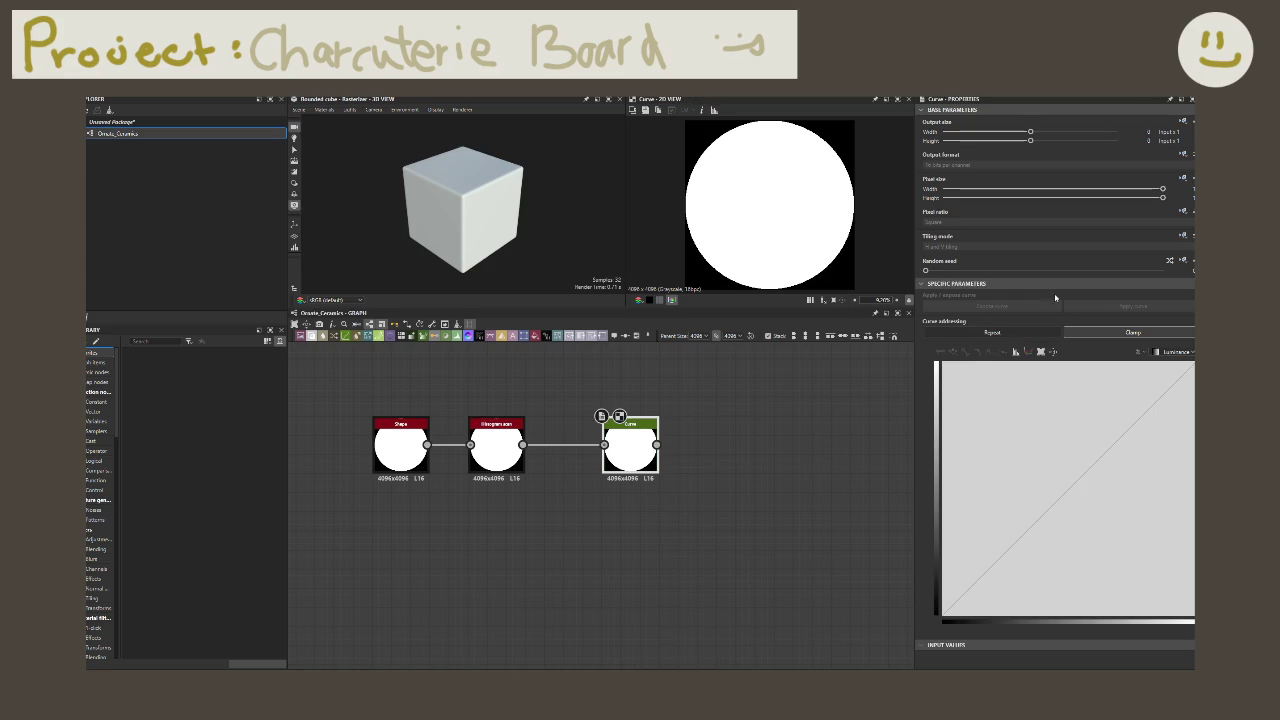
Step: Shape the curve with a raised peak point and a lowered end point
{"action": "left_click", "coordinate": [992, 566]}
{"action": "left_click_drag", "start_coordinate": [993, 567], "coordinate": [1016, 452]}
{"action": "left_click_drag", "start_coordinate": [1192, 366], "coordinate": [1193, 614]}
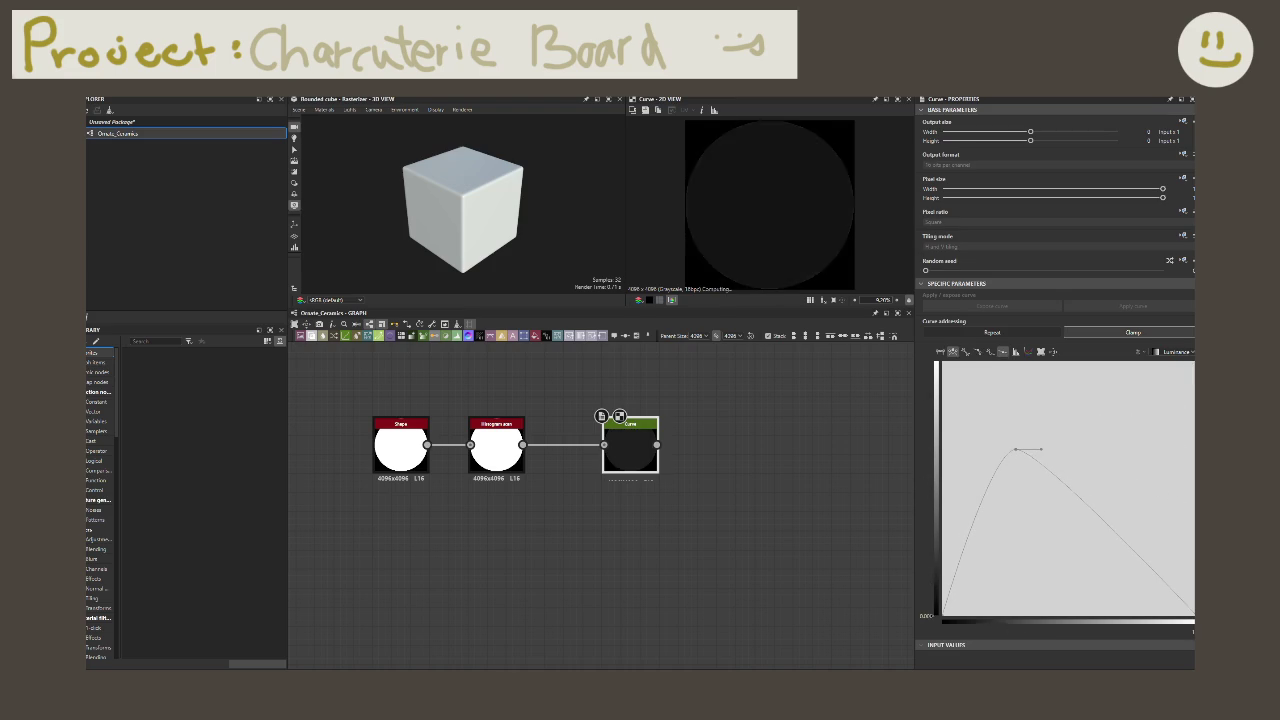
{"action": "mouse_move", "coordinate": [1016, 449]}
{"action": "left_mouse_down"}
{"action": "mouse_move", "coordinate": [1090, 436]}
{"action": "mouse_move", "coordinate": [1132, 396]}
{"action": "left_mouse_up"}
Step: Dismiss the curve point menu and undo back to only the disc Shape node
{"action": "right_click", "coordinate": [1132, 396]}
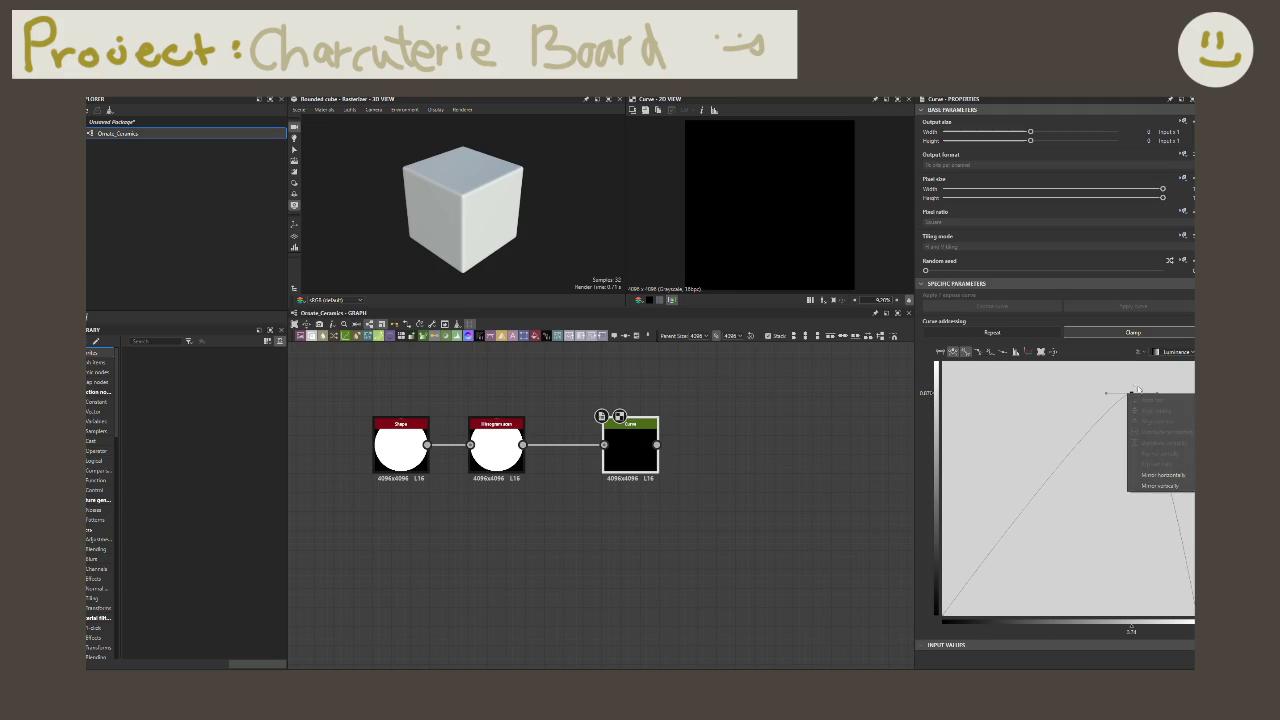
{"action": "left_click", "coordinate": [1123, 393]}
{"action": "right_click", "coordinate": [1123, 393]}
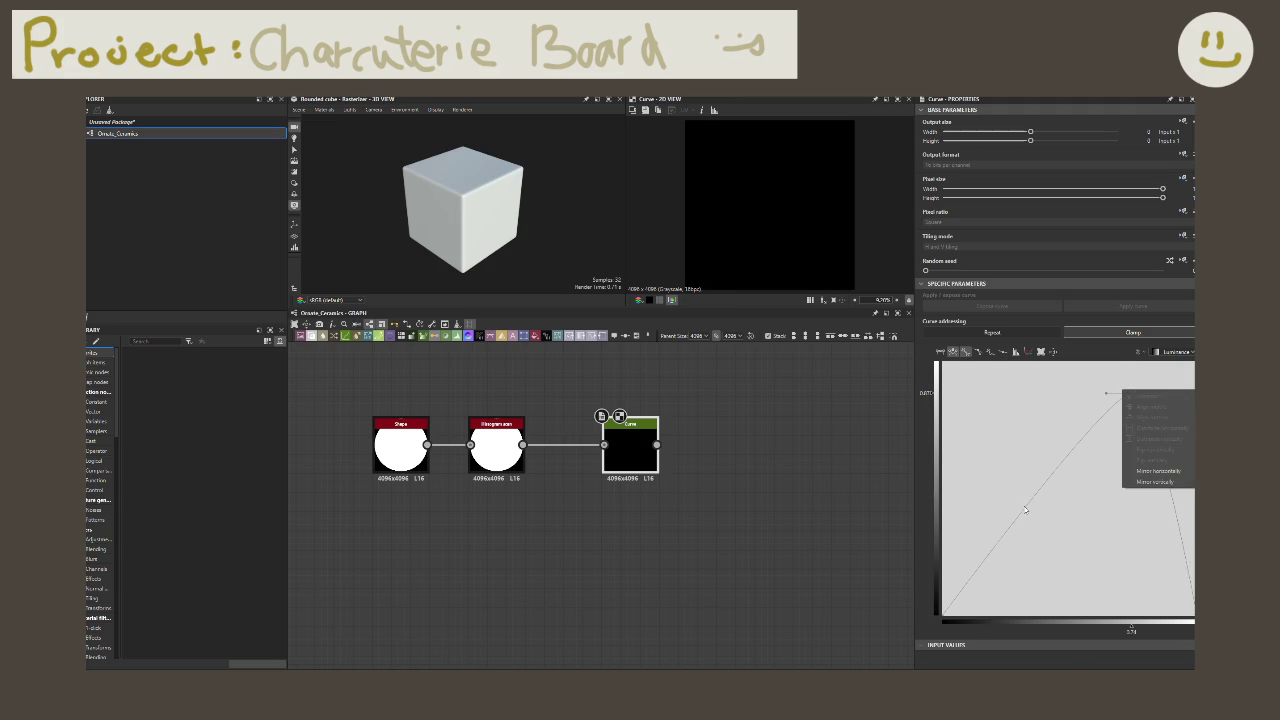
{"action": "left_click", "coordinate": [1000, 458]}
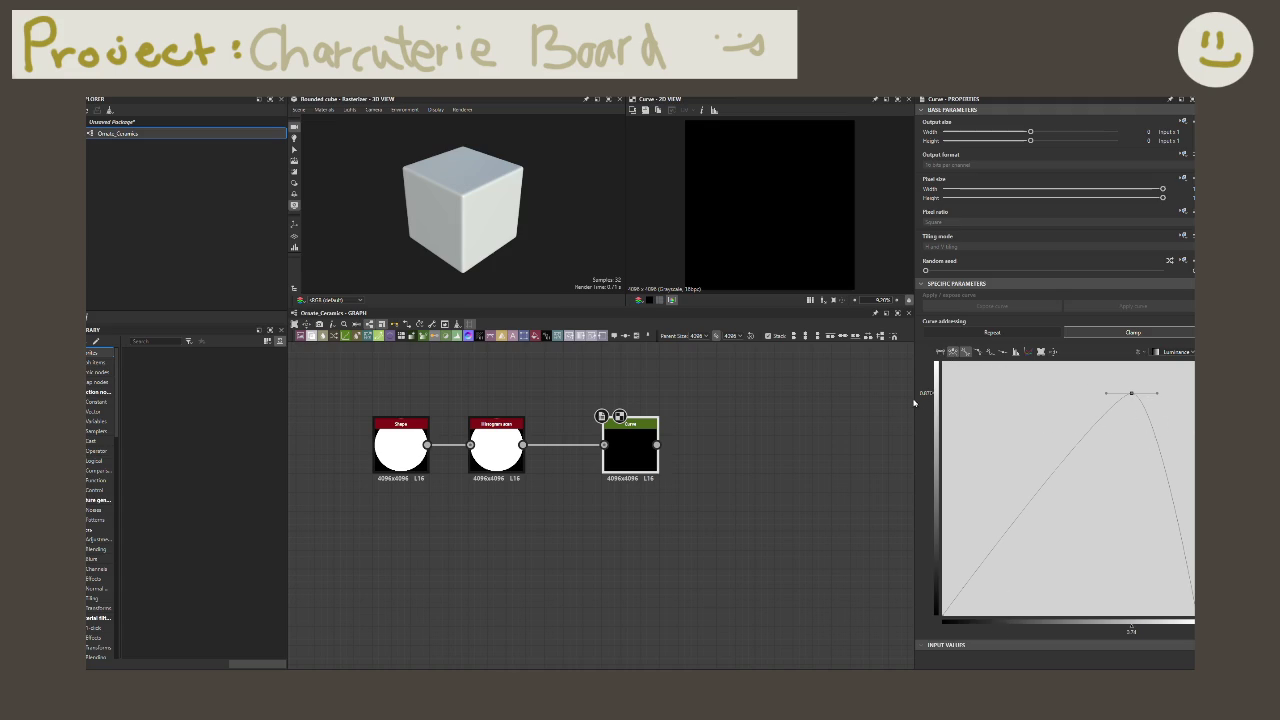
{"action": "key", "text": "ctrl+z"}
{"action": "key", "text": "ctrl+z"}
{"action": "key", "text": "ctrl+z"}
{"action": "key", "text": "ctrl+z"}
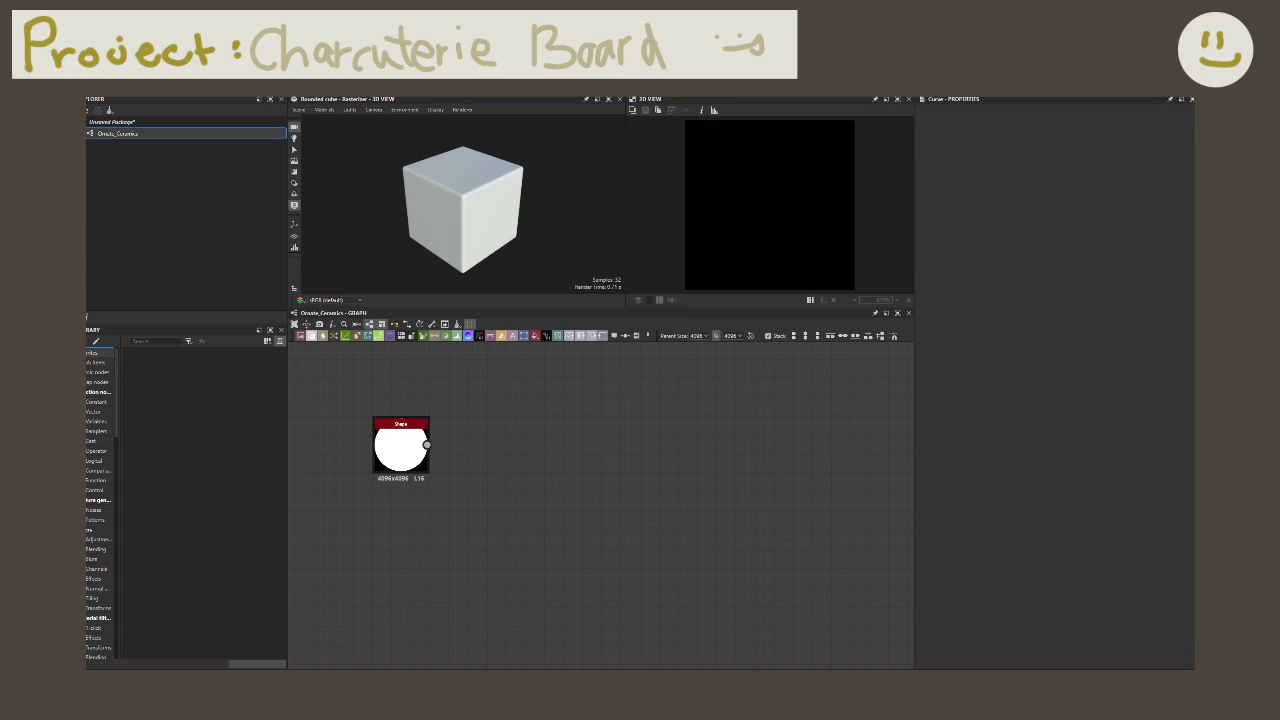
Step: Add a Blend node fed by the disc Shape's output
{"action": "left_click_drag", "start_coordinate": [427, 445], "coordinate": [466, 440]}
{"action": "type", "text": "baked"}
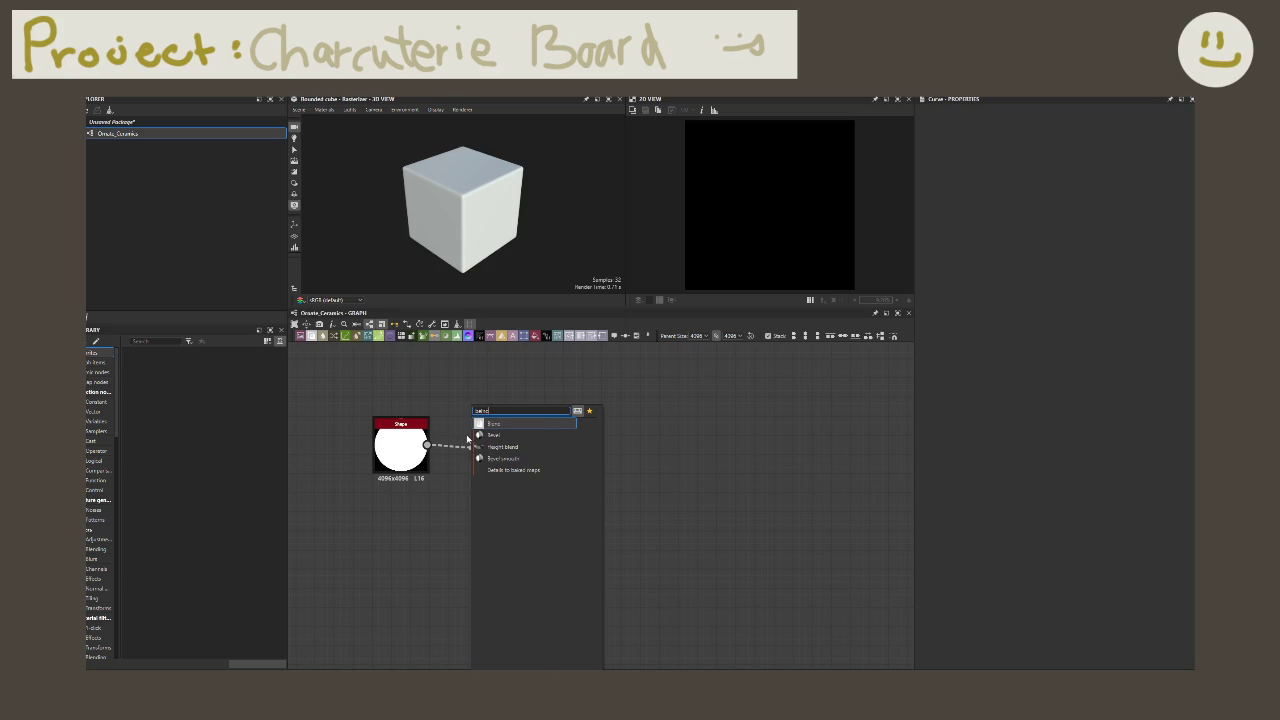
{"action": "key", "text": "Return"}
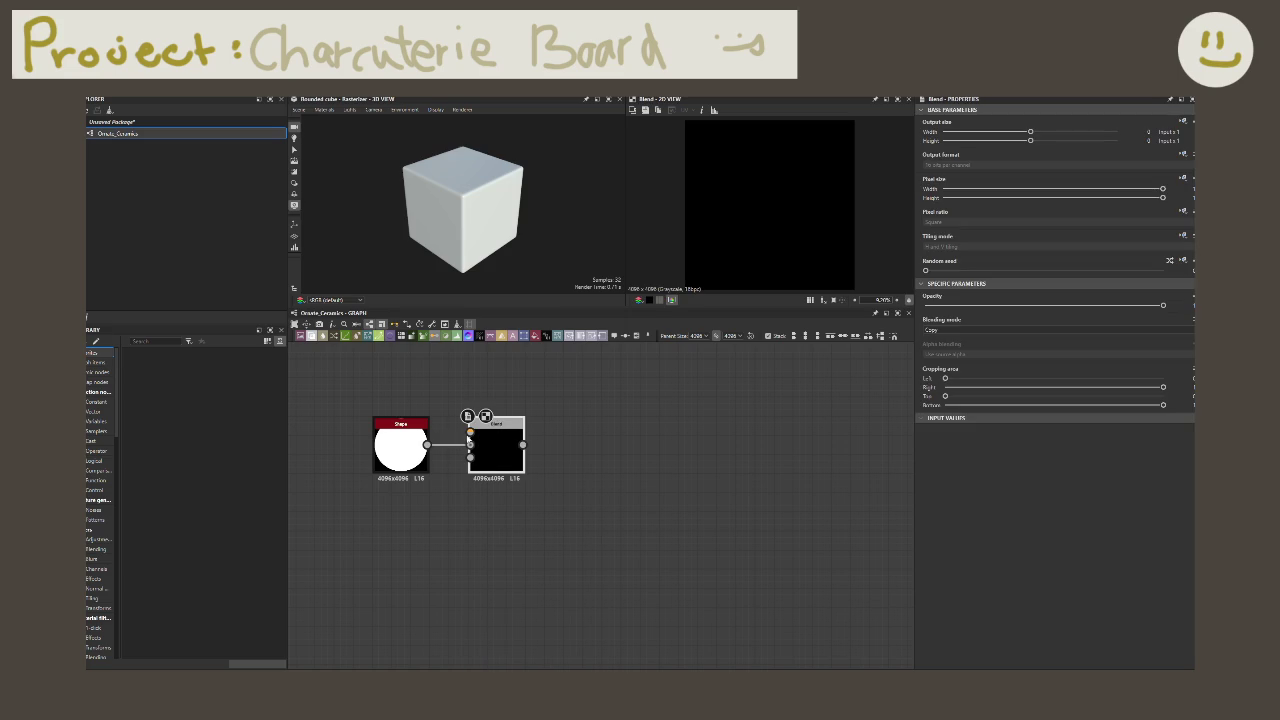
{"action": "left_click_drag", "start_coordinate": [427, 445], "coordinate": [470, 444]}
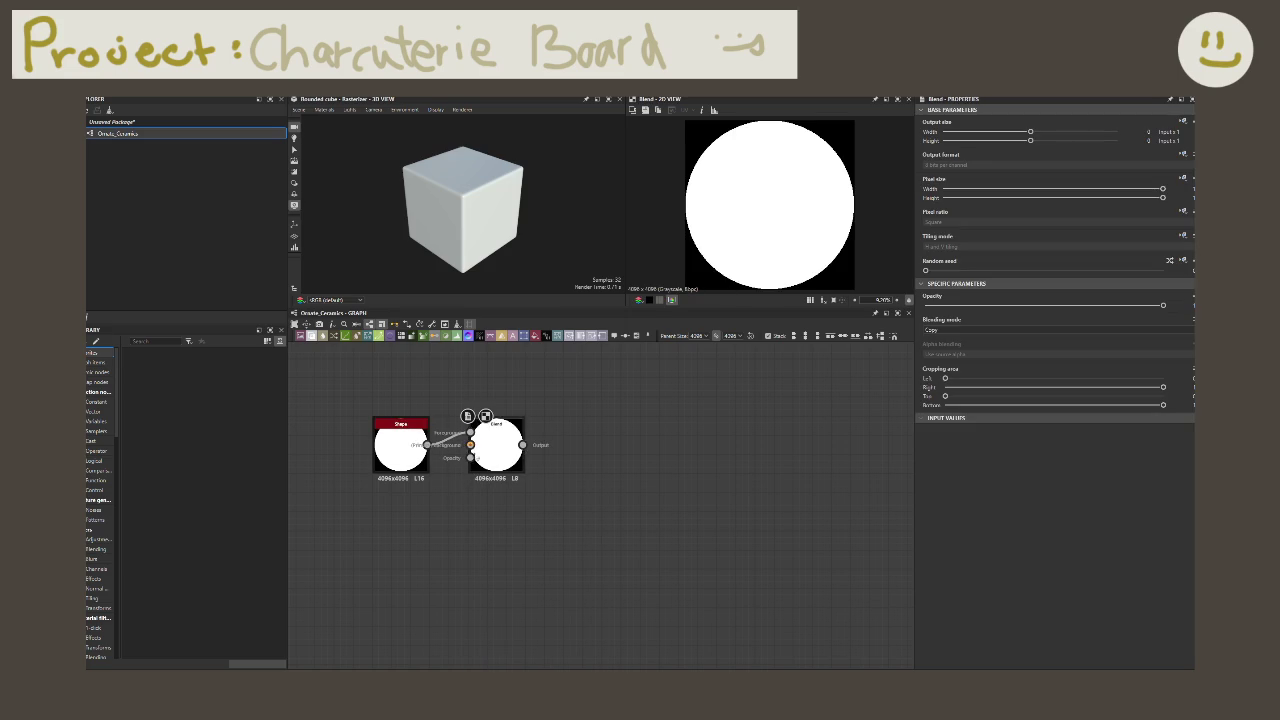
Step: Feed a second, slightly smaller Disc Shape into the Blend and preview the result
{"action": "mouse_move", "coordinate": [466, 446]}
{"action": "left_mouse_down"}
{"action": "mouse_move", "coordinate": [428, 528]}
{"action": "mouse_move", "coordinate": [430, 516]}
{"action": "left_mouse_up"}
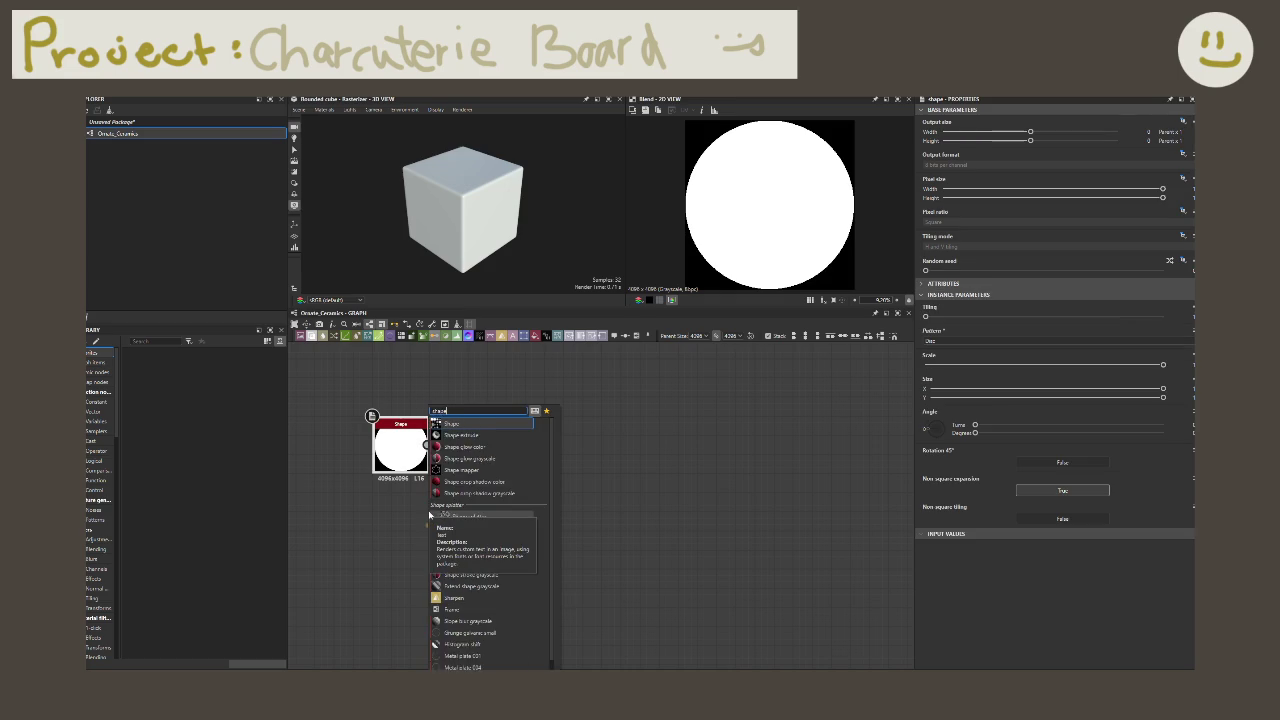
{"action": "type", "text": "shap"}
{"action": "left_click", "coordinate": [430, 514]}
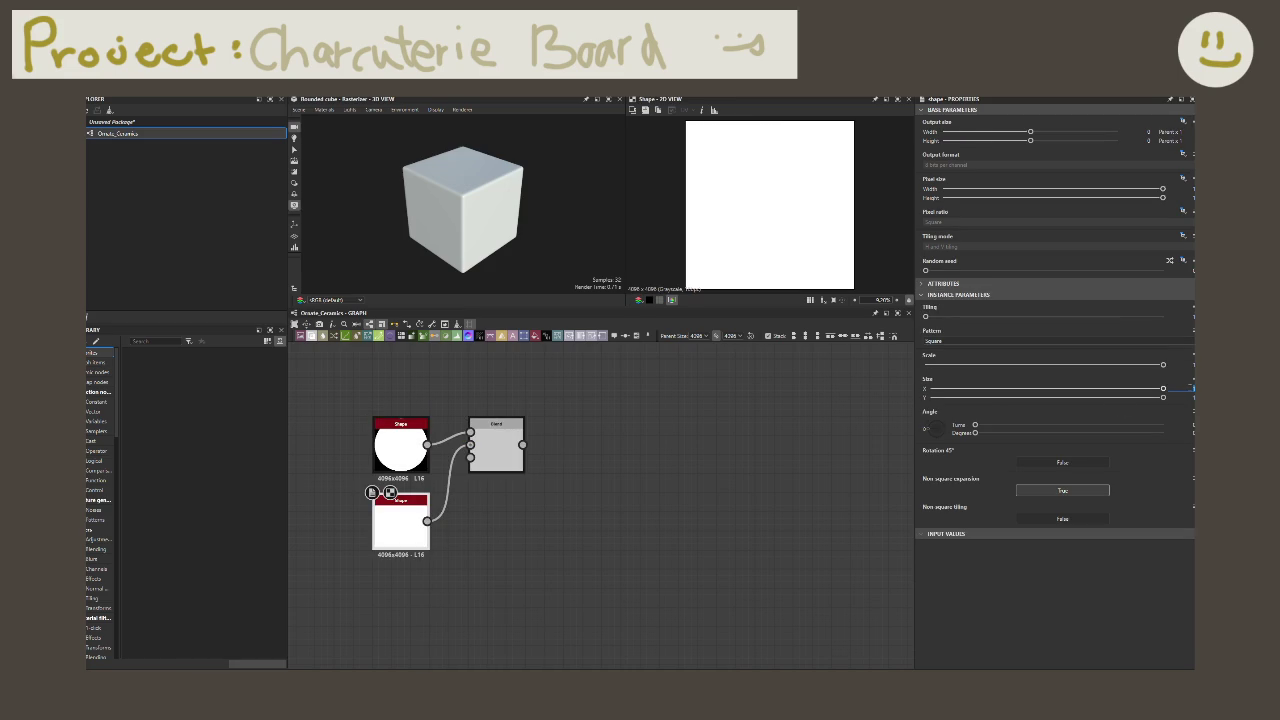
{"action": "left_click_drag", "start_coordinate": [1190, 388], "coordinate": [1189, 397]}
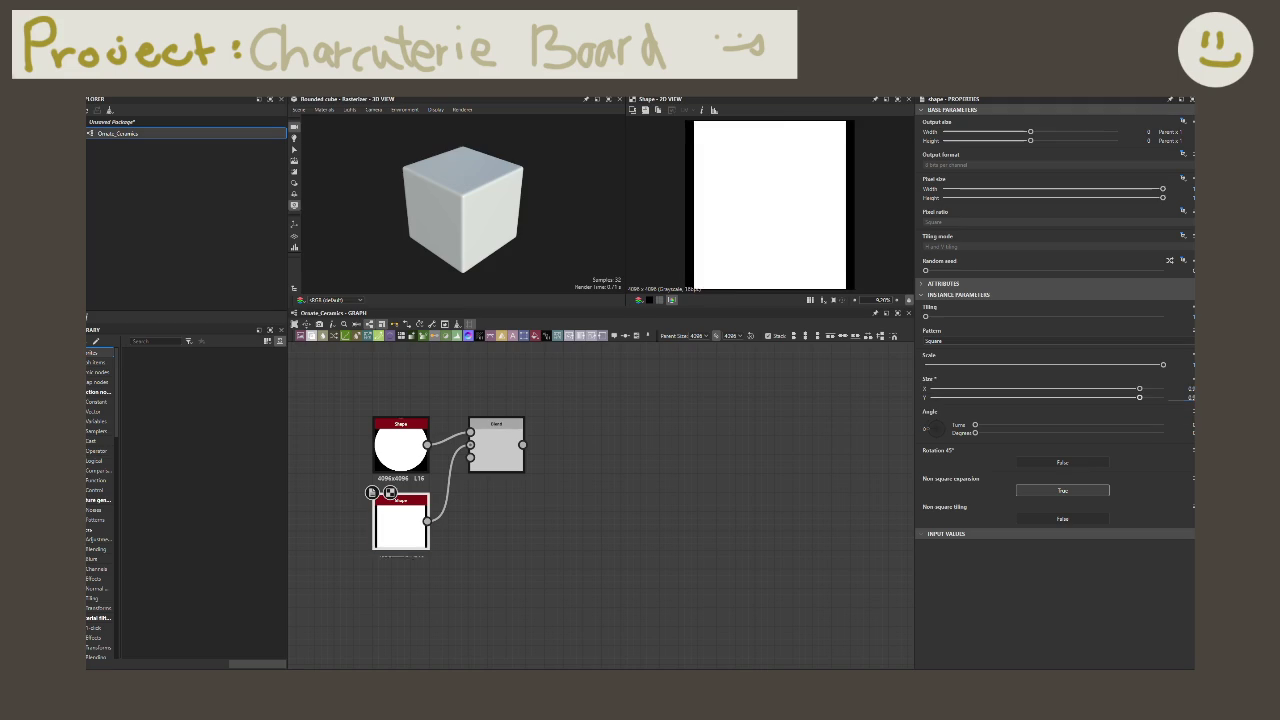
{"action": "key", "text": "Return"}
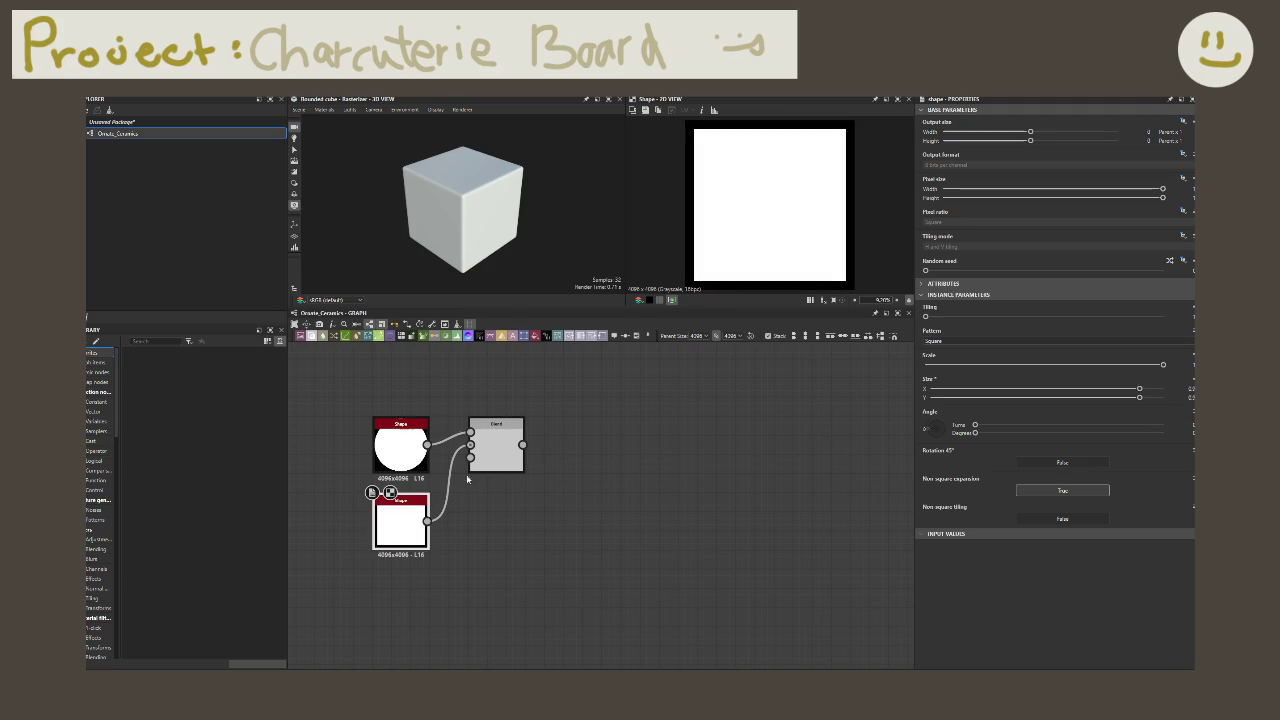
{"action": "left_click", "coordinate": [960, 341]}
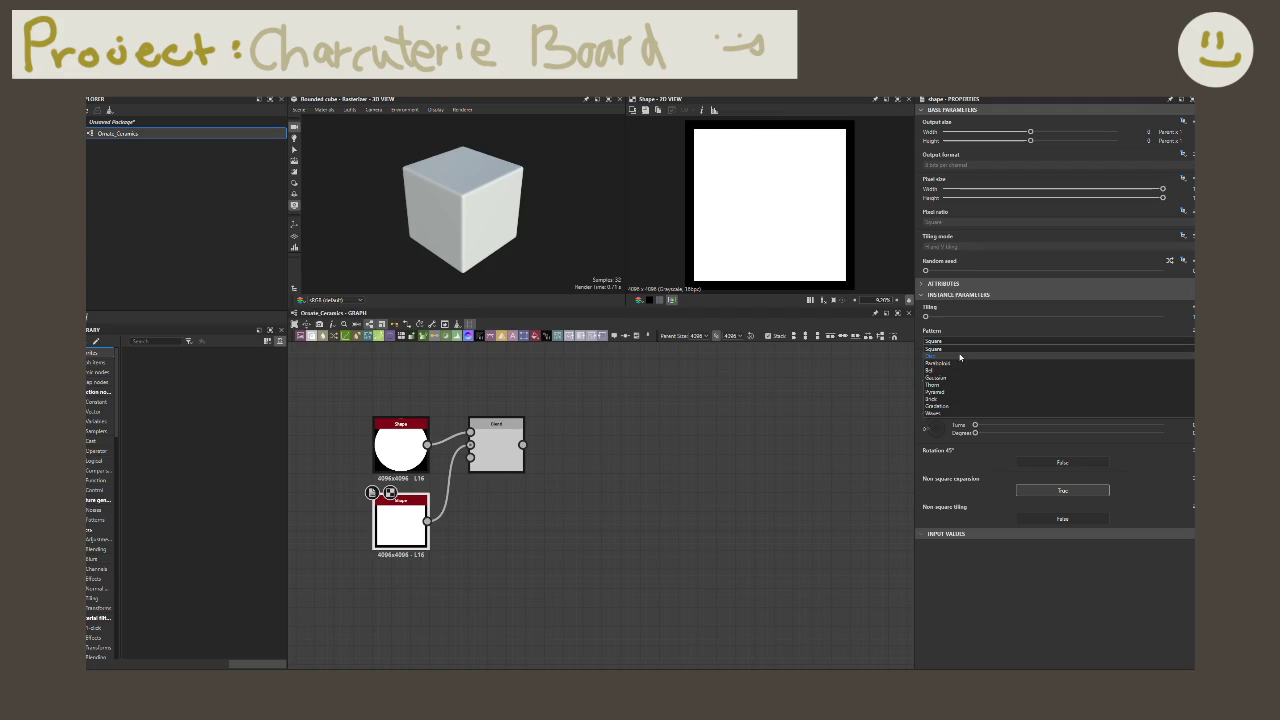
{"action": "left_click", "coordinate": [960, 360]}
{"action": "left_click", "coordinate": [387, 457]}
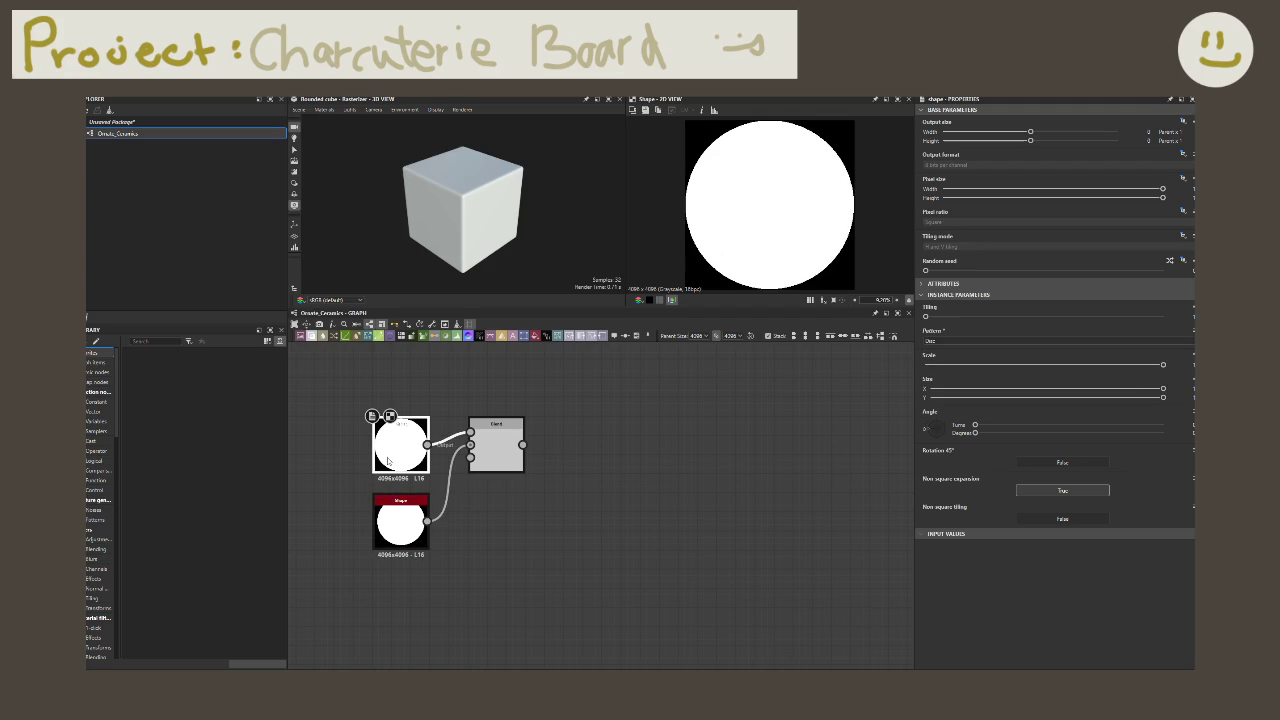
{"action": "left_click", "coordinate": [494, 455]}
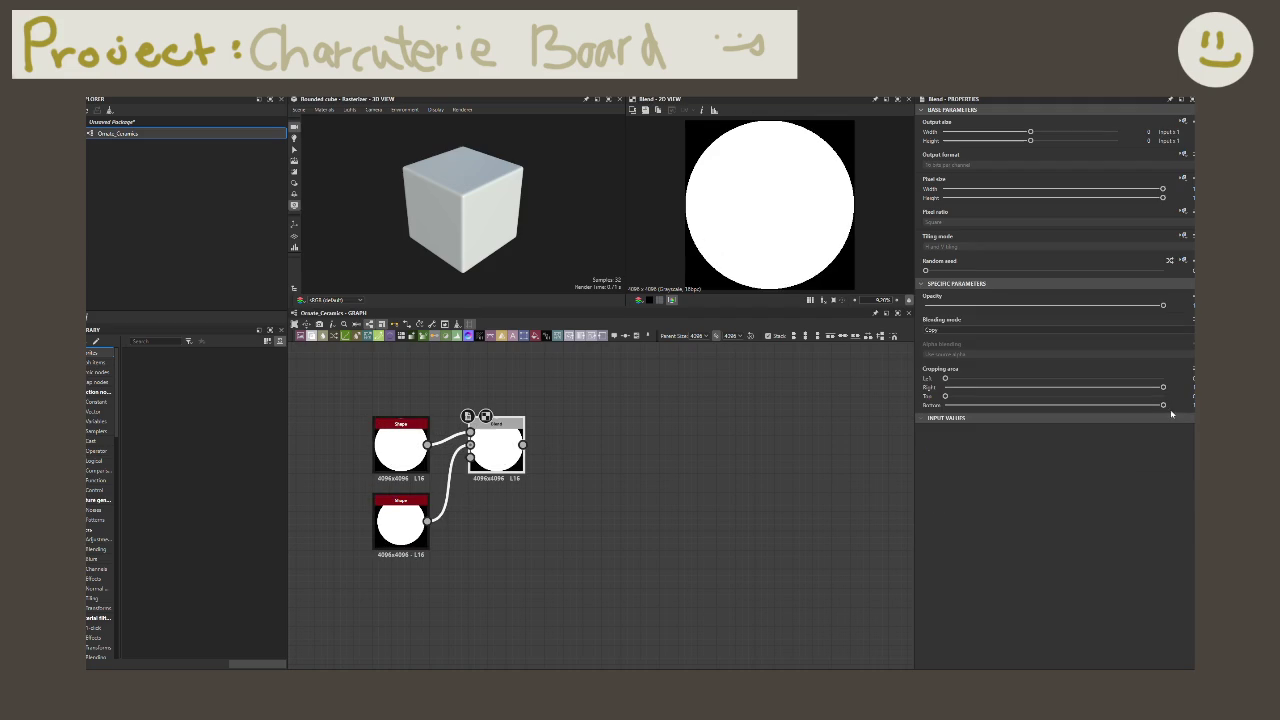
Step: Set the Blend to Subtract, with the large disc as Foreground and small disc as Background
{"action": "left_click", "coordinate": [1020, 330]}
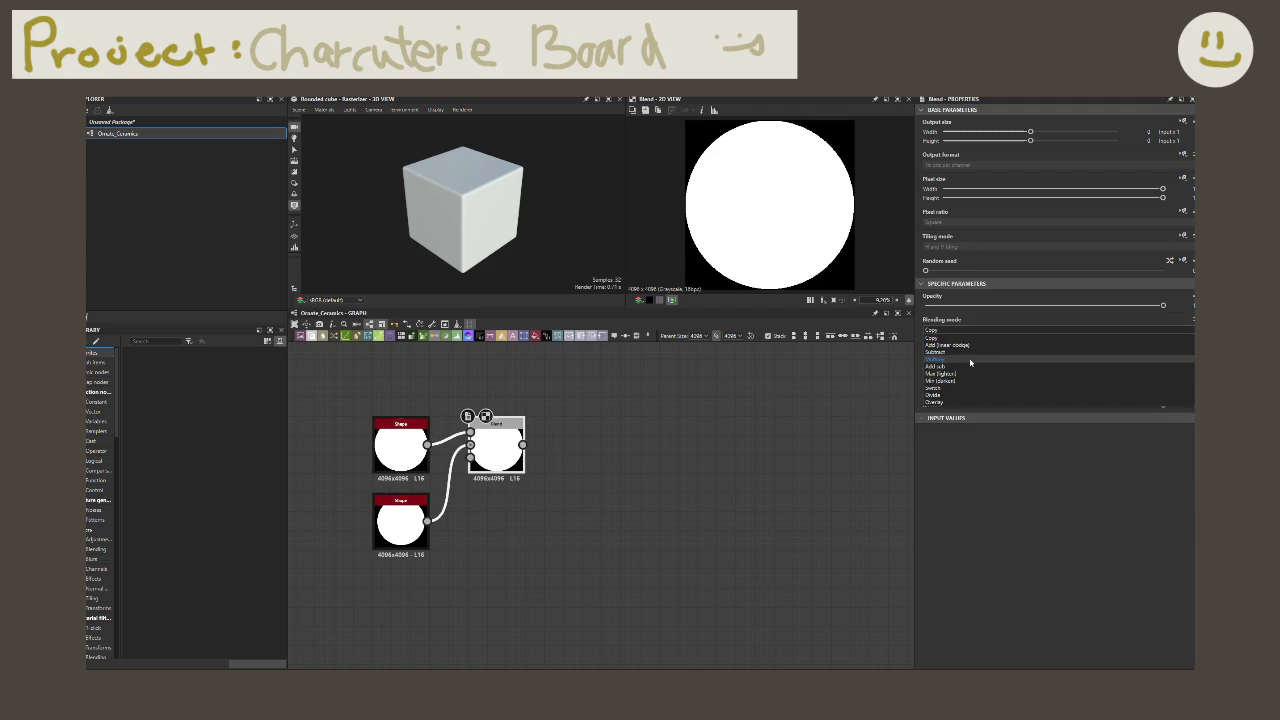
{"action": "left_click", "coordinate": [1000, 350]}
{"action": "left_click", "coordinate": [400, 525]}
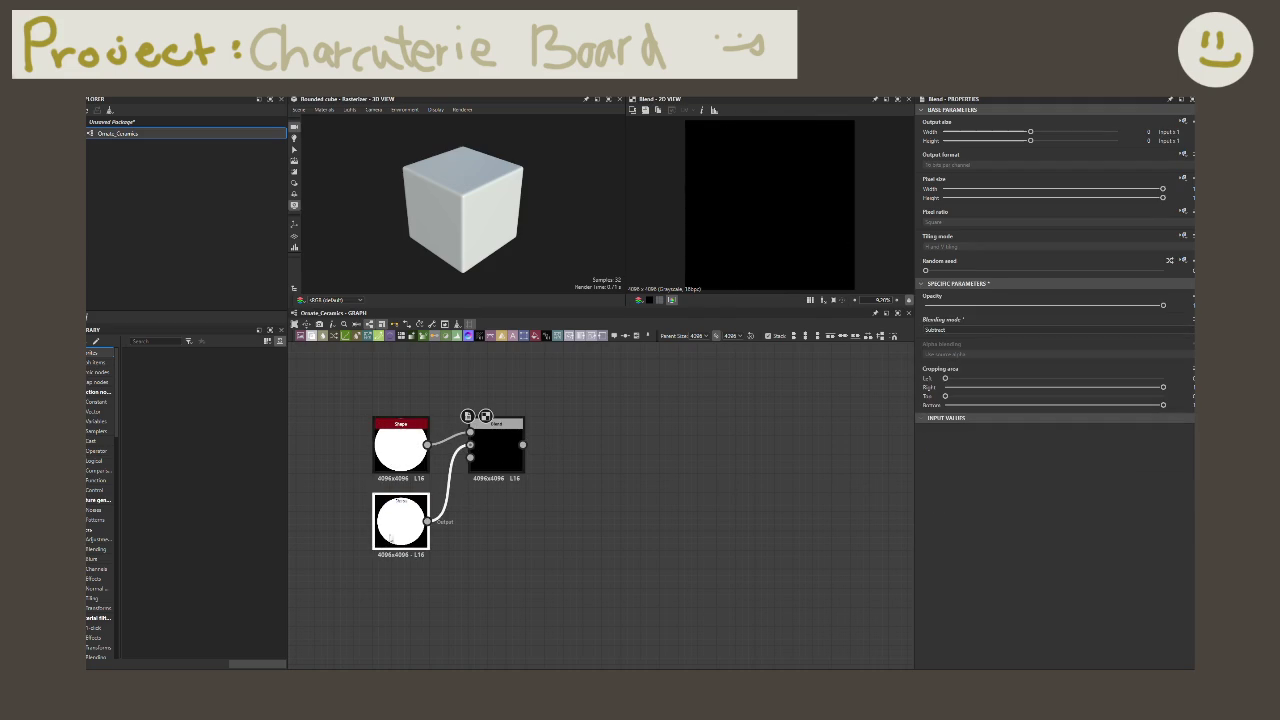
{"action": "left_click", "coordinate": [400, 450]}
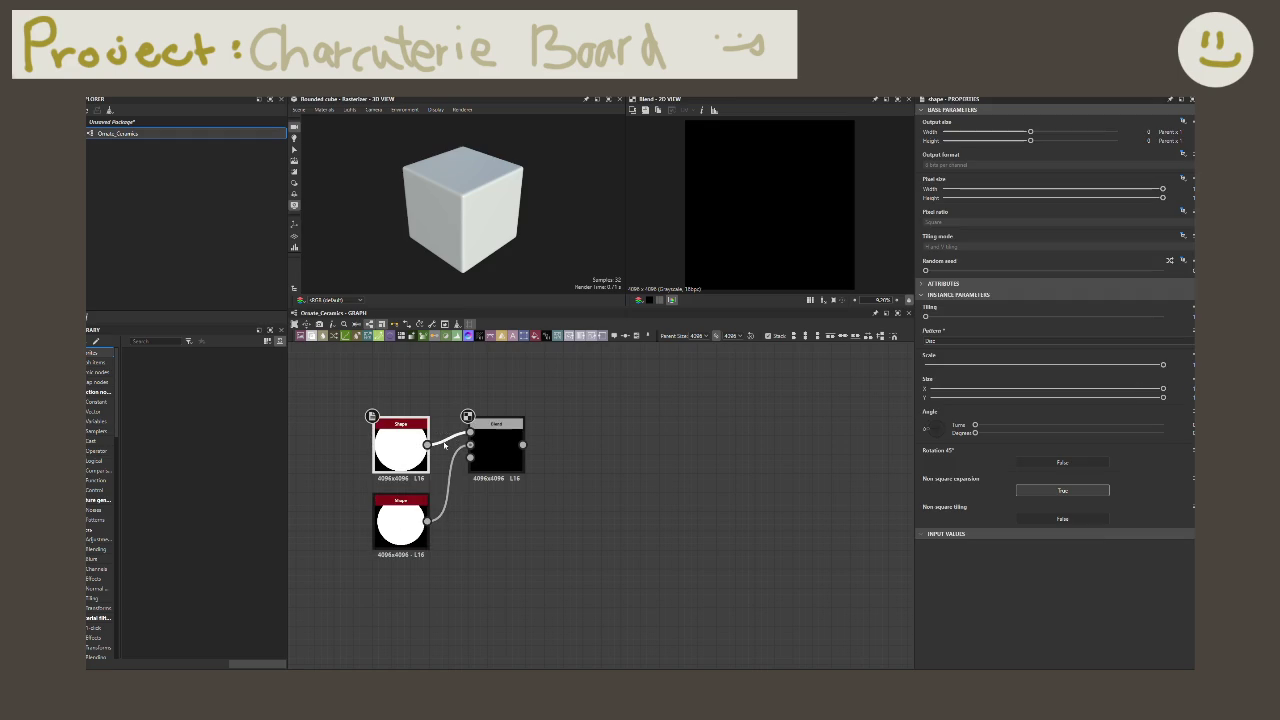
{"action": "left_click_drag", "start_coordinate": [427, 444], "coordinate": [470, 444]}
{"action": "mouse_move", "coordinate": [427, 521]}
{"action": "left_mouse_down"}
{"action": "mouse_move", "coordinate": [470, 457]}
{"action": "mouse_move", "coordinate": [470, 432]}
{"action": "left_mouse_up"}
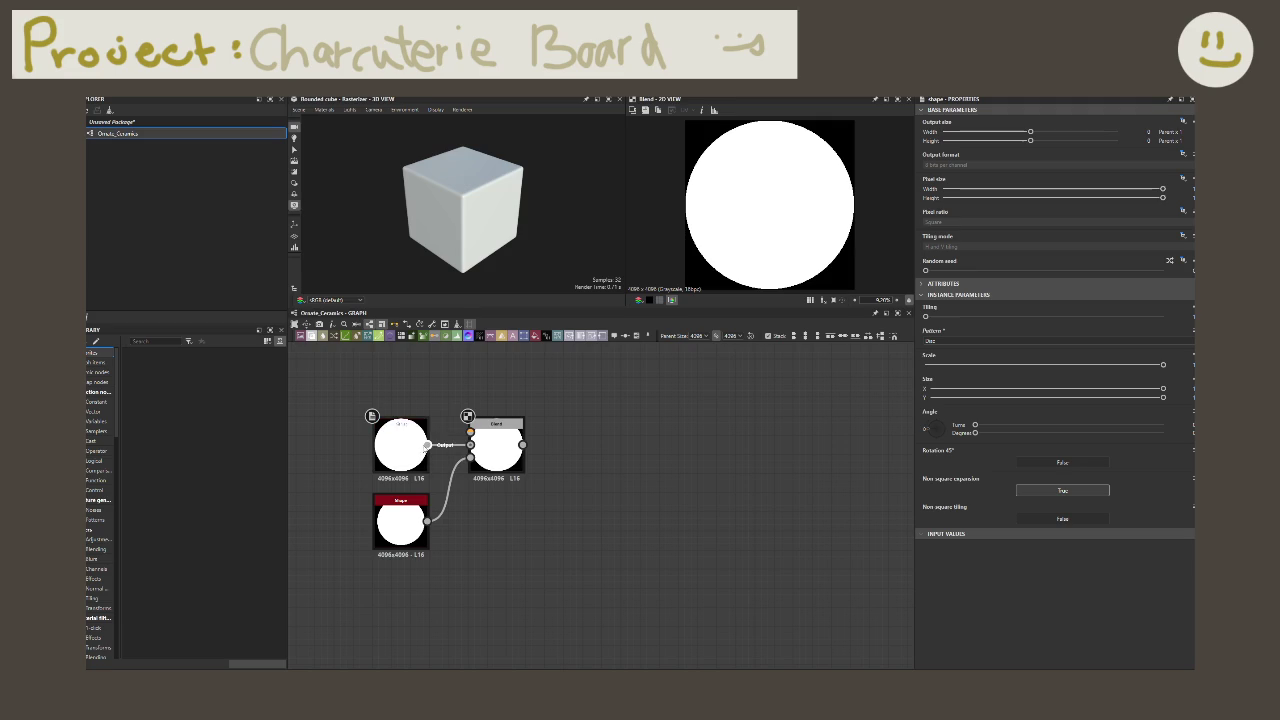
{"action": "key", "text": "ctrl+z"}
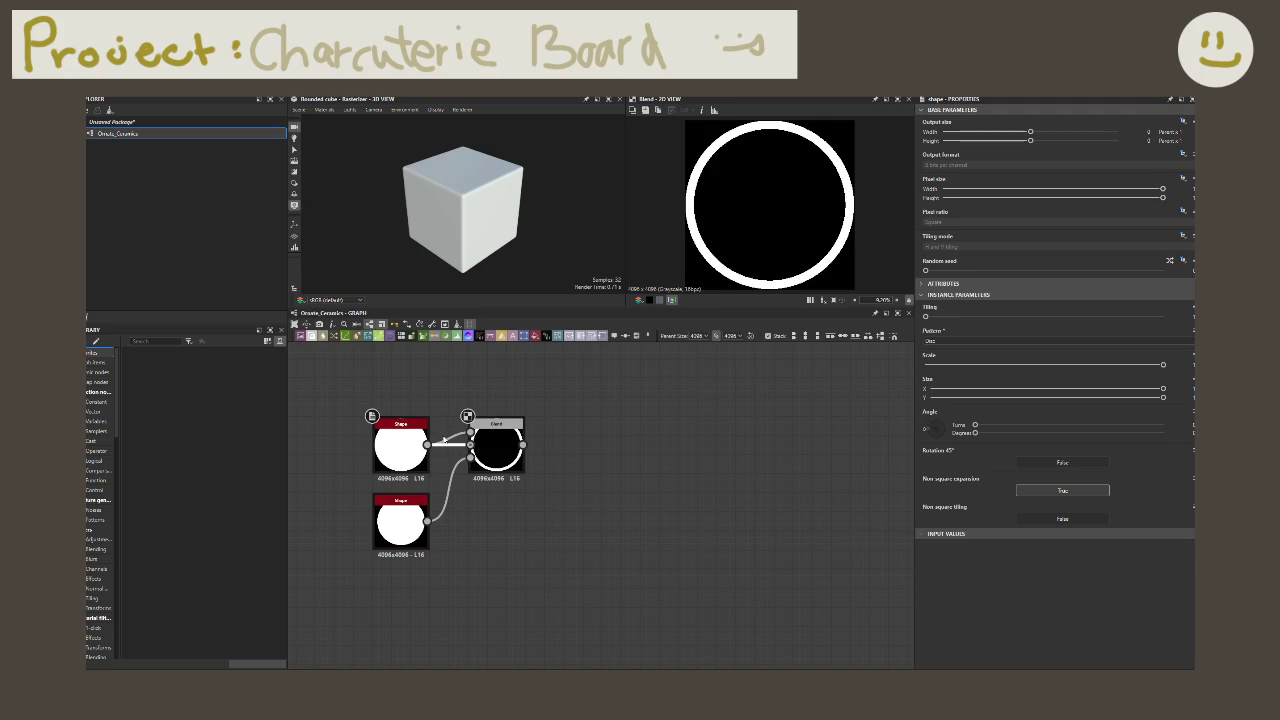
{"action": "key", "text": "ctrl+z"}
{"action": "left_click_drag", "start_coordinate": [444, 440], "coordinate": [470, 444]}
Step: Set the smaller disc's Size X and Y to 0.95
{"action": "left_click", "coordinate": [405, 520]}
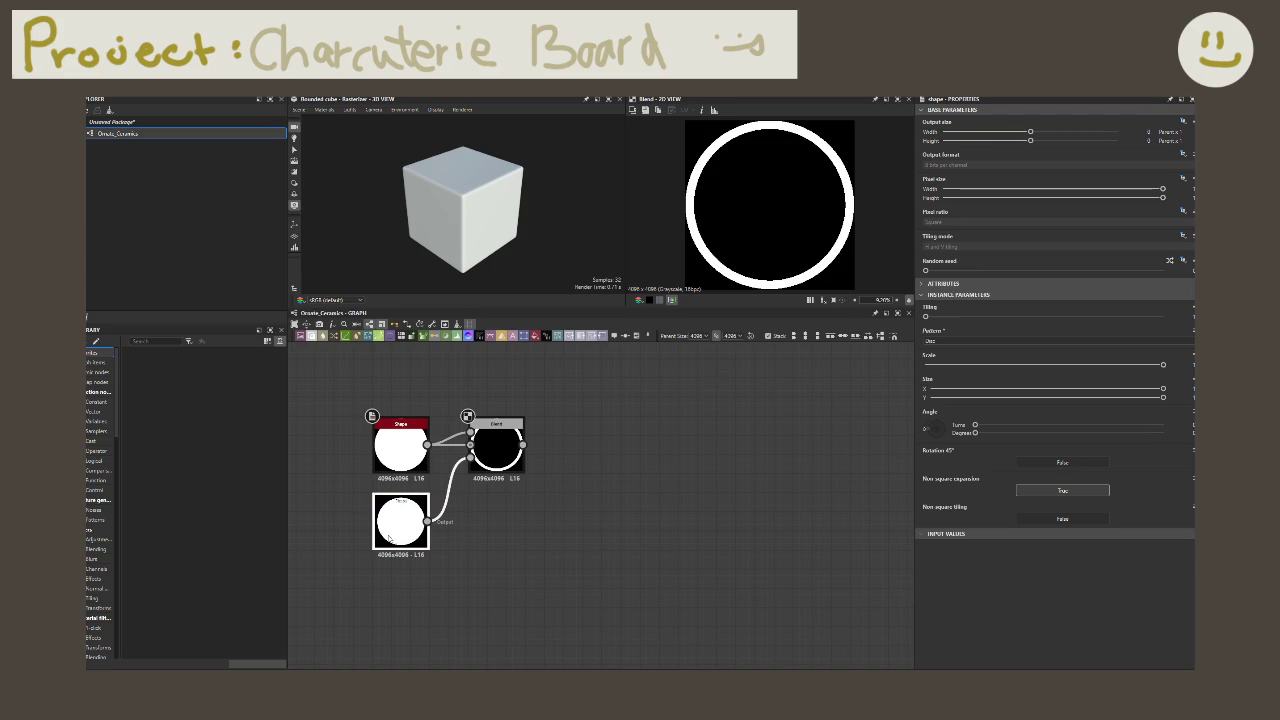
{"action": "double_click", "coordinate": [1190, 387]}
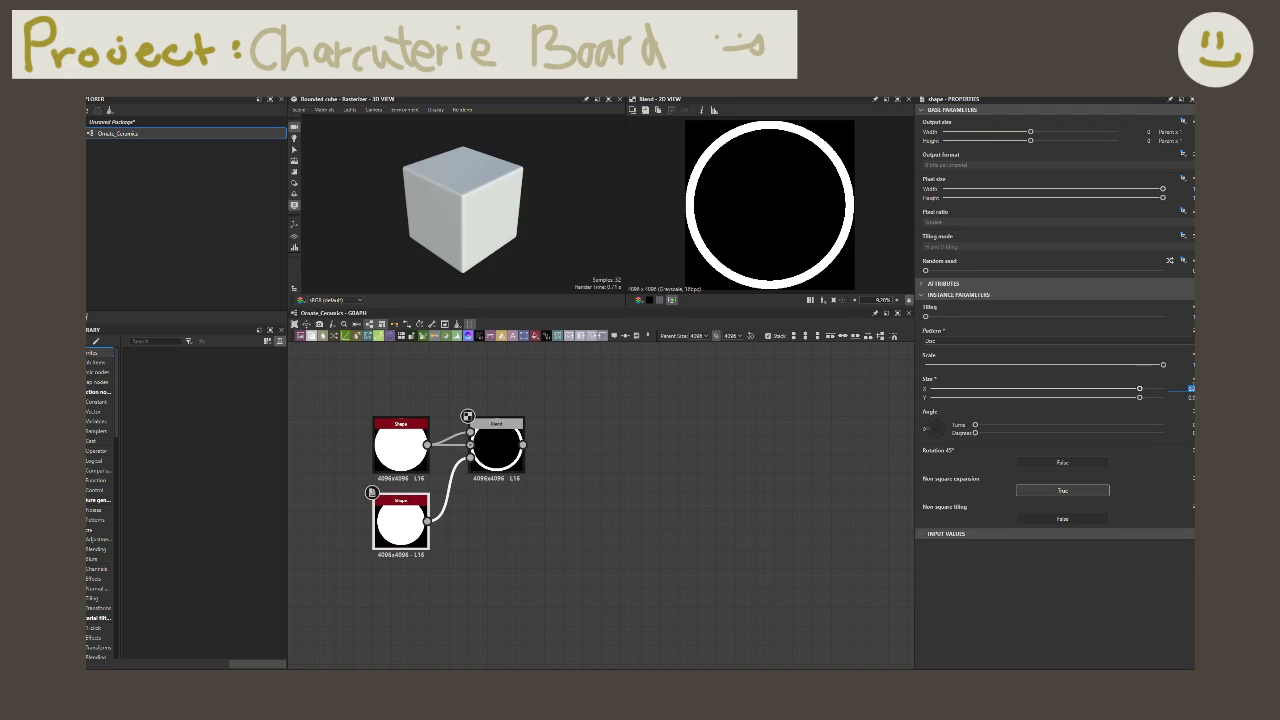
{"action": "type", "text": "0.95"}
{"action": "key", "text": "Tab"}
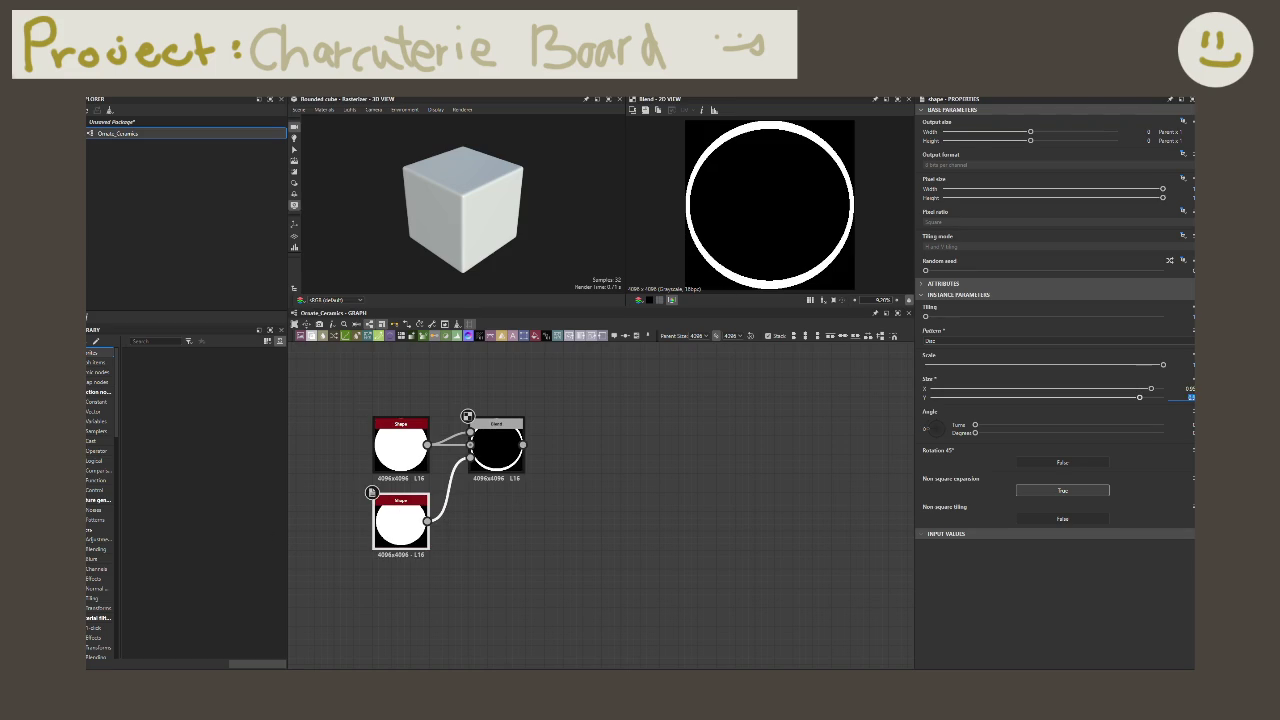
{"action": "type", "text": "0.95"}
{"action": "key", "text": "Return"}
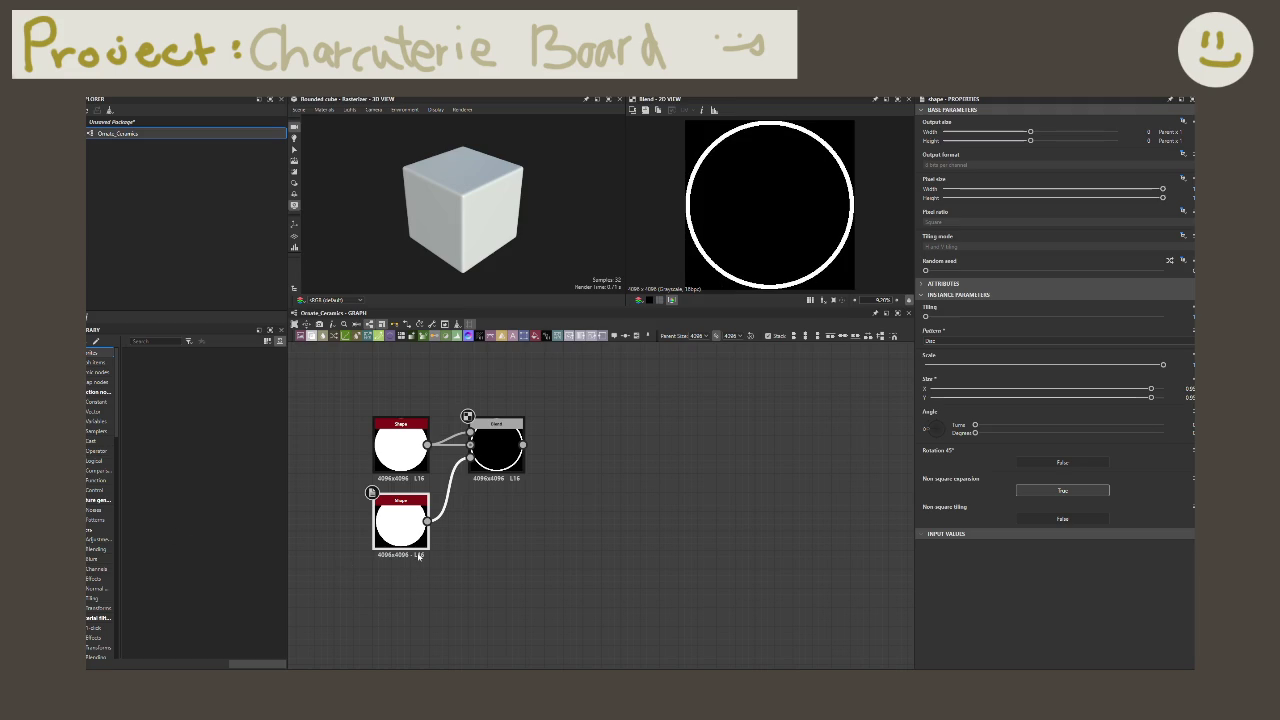
Step: Cancel a node search and tidy the Blend and lower Shape node positions
{"action": "left_click_drag", "start_coordinate": [427, 444], "coordinate": [546, 596]}
{"action": "type", "text": "dge"}
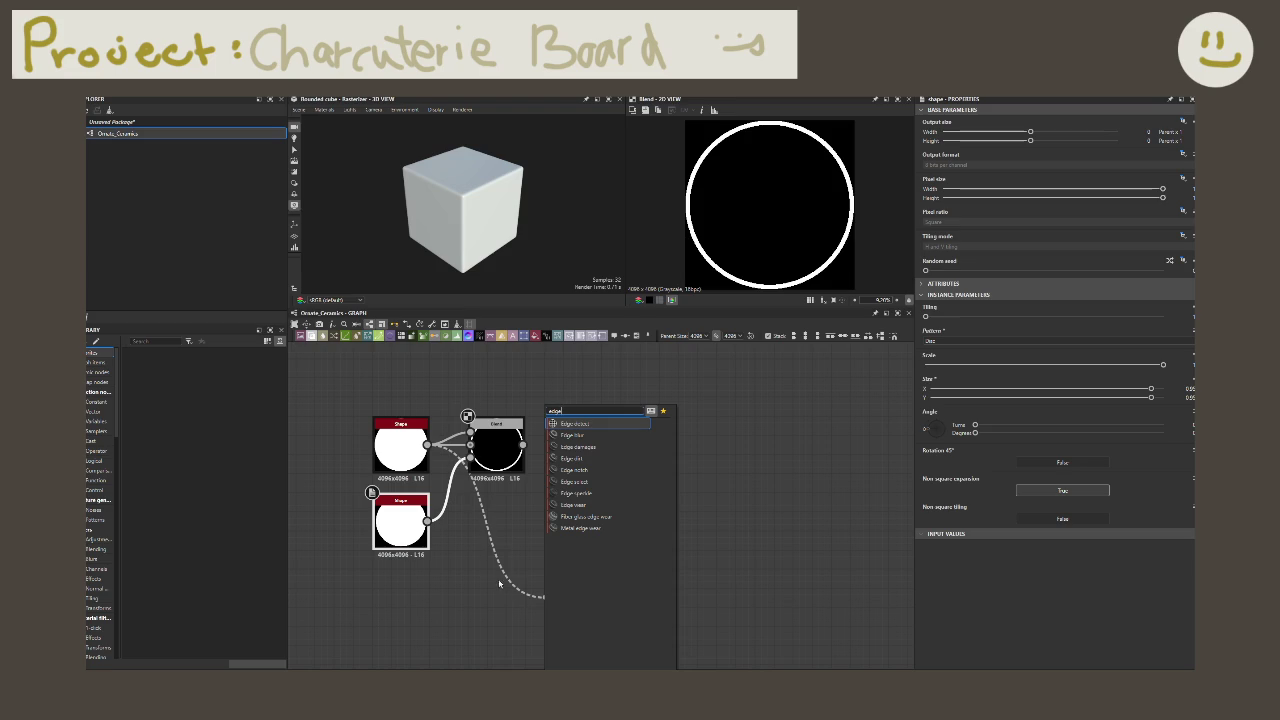
{"action": "left_click", "coordinate": [713, 564]}
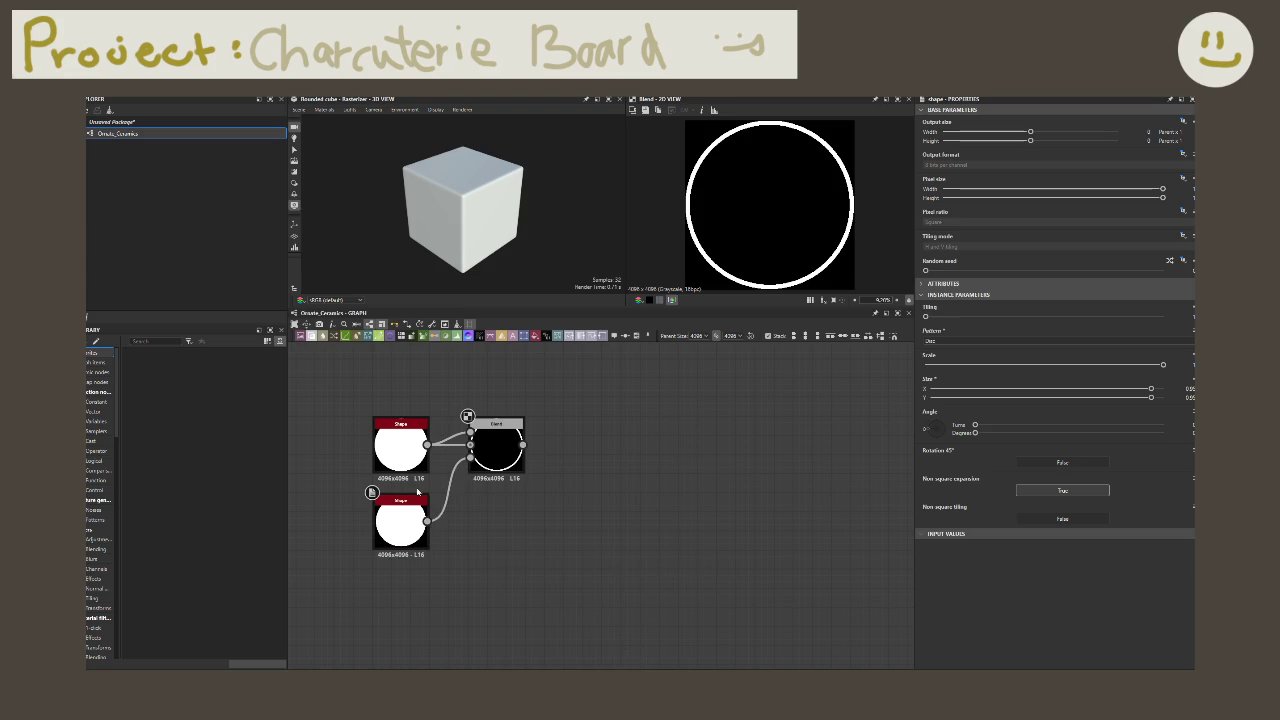
{"action": "left_click_drag", "start_coordinate": [493, 455], "coordinate": [473, 455]}
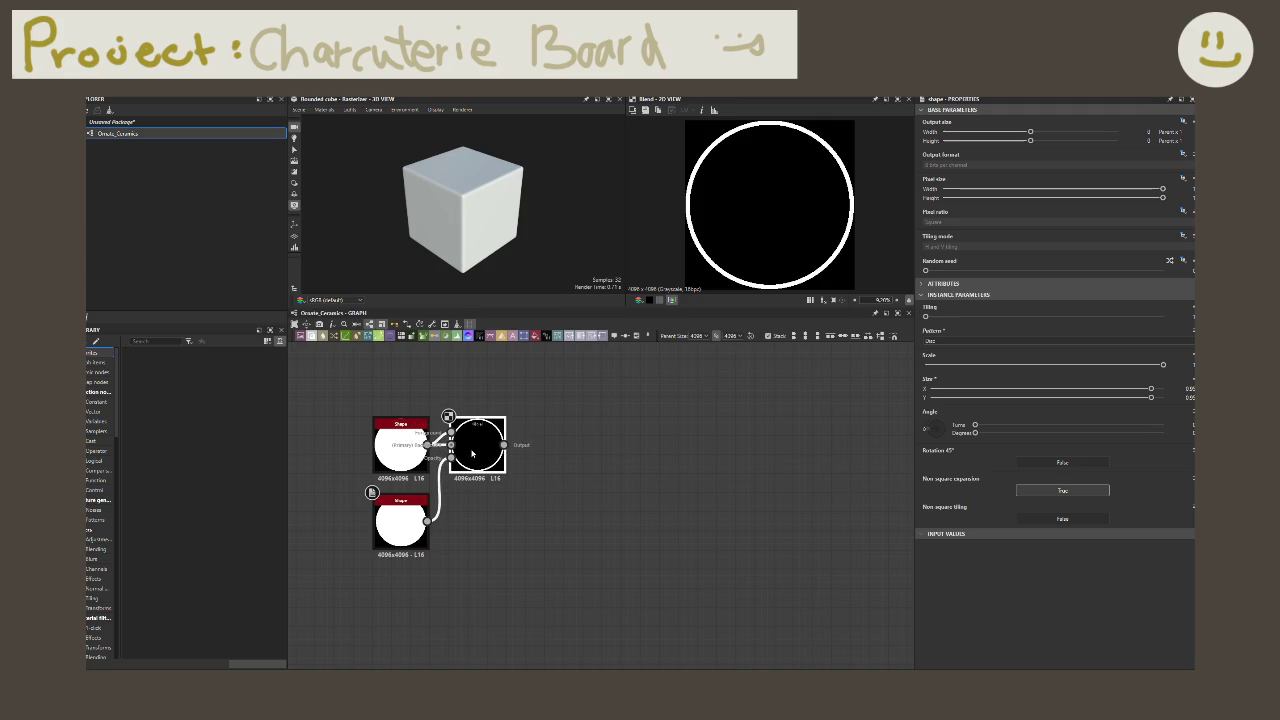
{"action": "mouse_move", "coordinate": [405, 533]}
{"action": "left_mouse_down"}
{"action": "mouse_move", "coordinate": [417, 533]}
{"action": "mouse_move", "coordinate": [409, 525]}
{"action": "left_mouse_up"}
{"action": "left_click", "coordinate": [467, 533]}
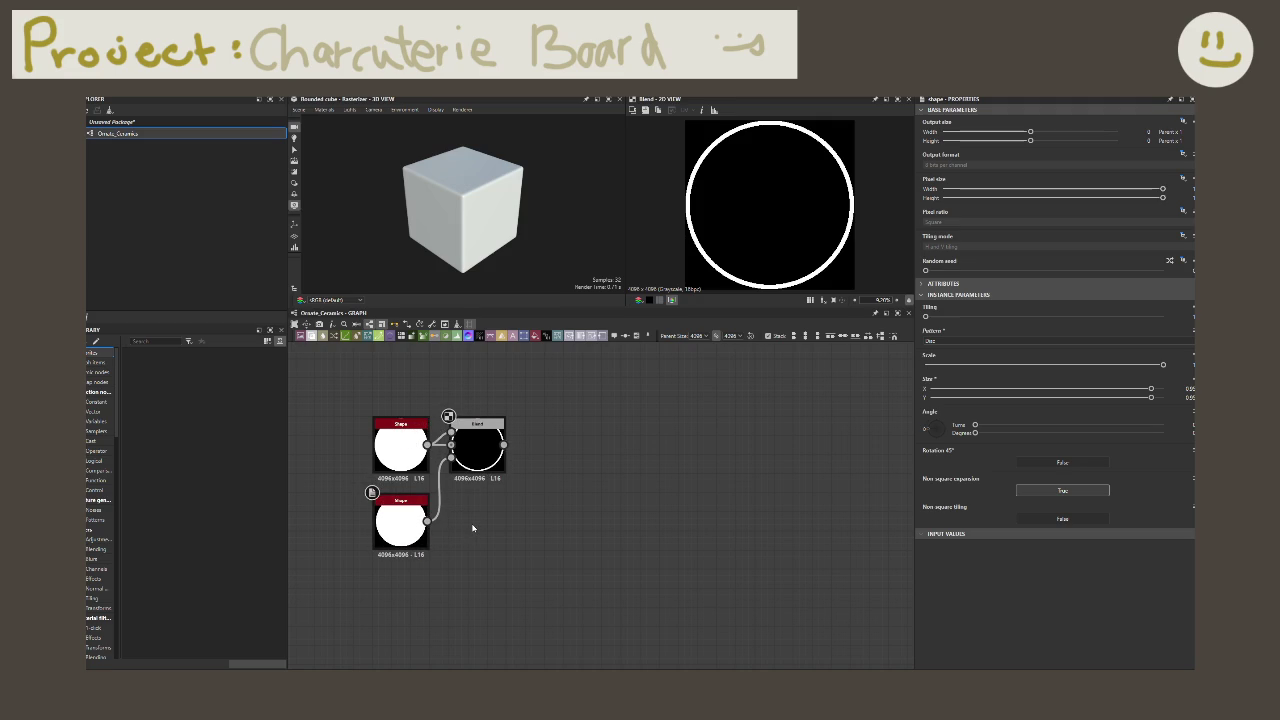
{"action": "left_click", "coordinate": [400, 520]}
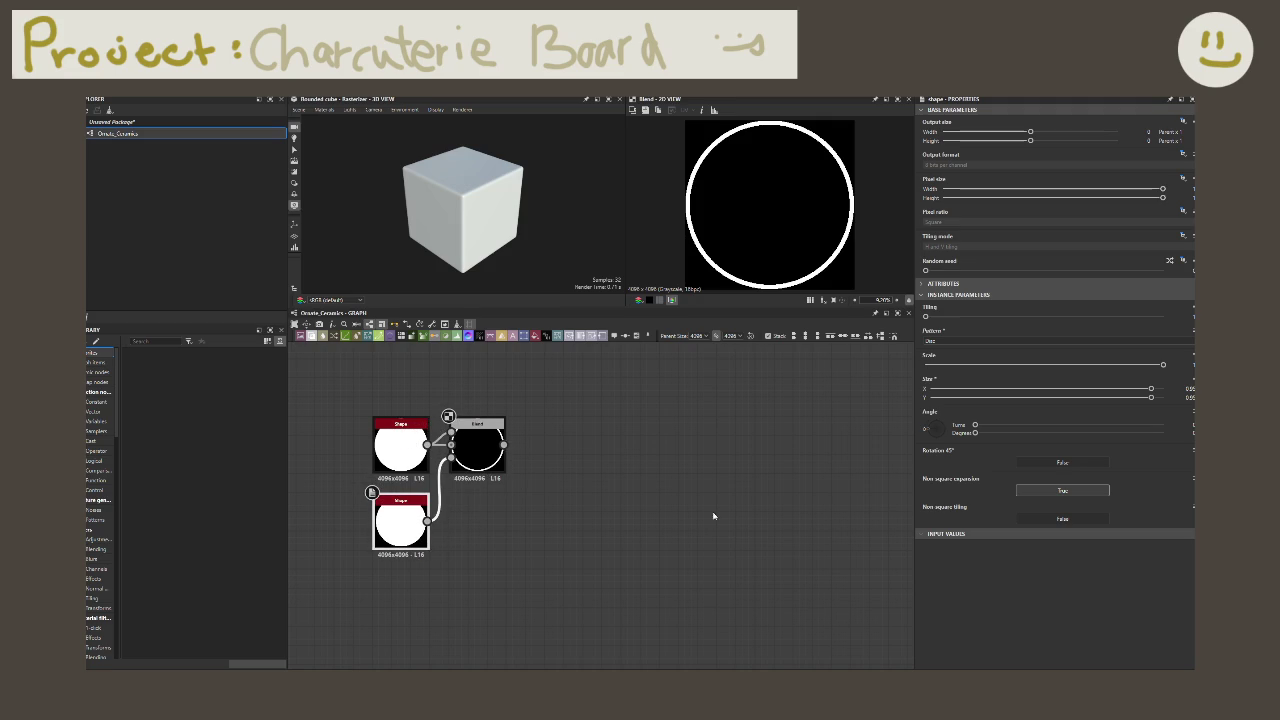
Step: Set the inner disc's Size X and Y to 0.8
{"action": "double_click", "coordinate": [1190, 388]}
{"action": "type", "text": "0.8"}
{"action": "key", "text": "Return"}
{"action": "double_click", "coordinate": [1190, 397]}
{"action": "type", "text": "0.8"}
{"action": "key", "text": "Return"}
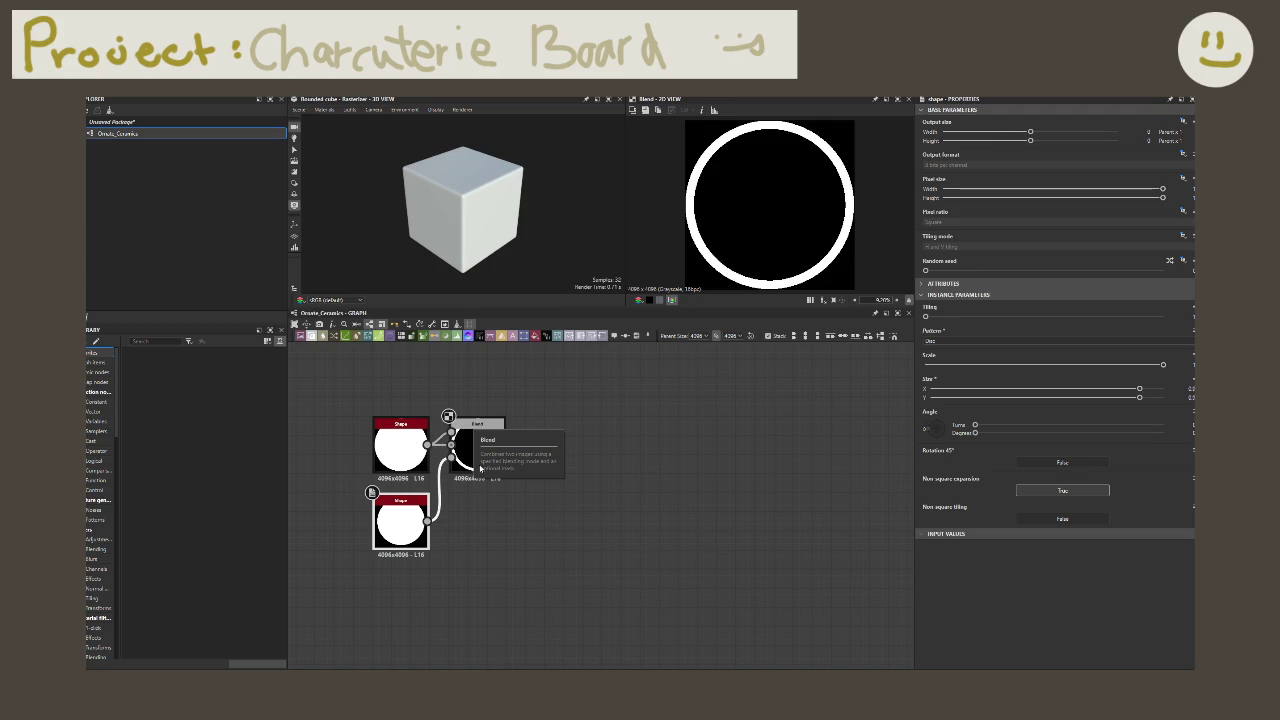
Step: Paste a duplicate of the two-Shape-and-Blend ring group
{"action": "left_click_drag", "start_coordinate": [503, 445], "coordinate": [548, 446]}
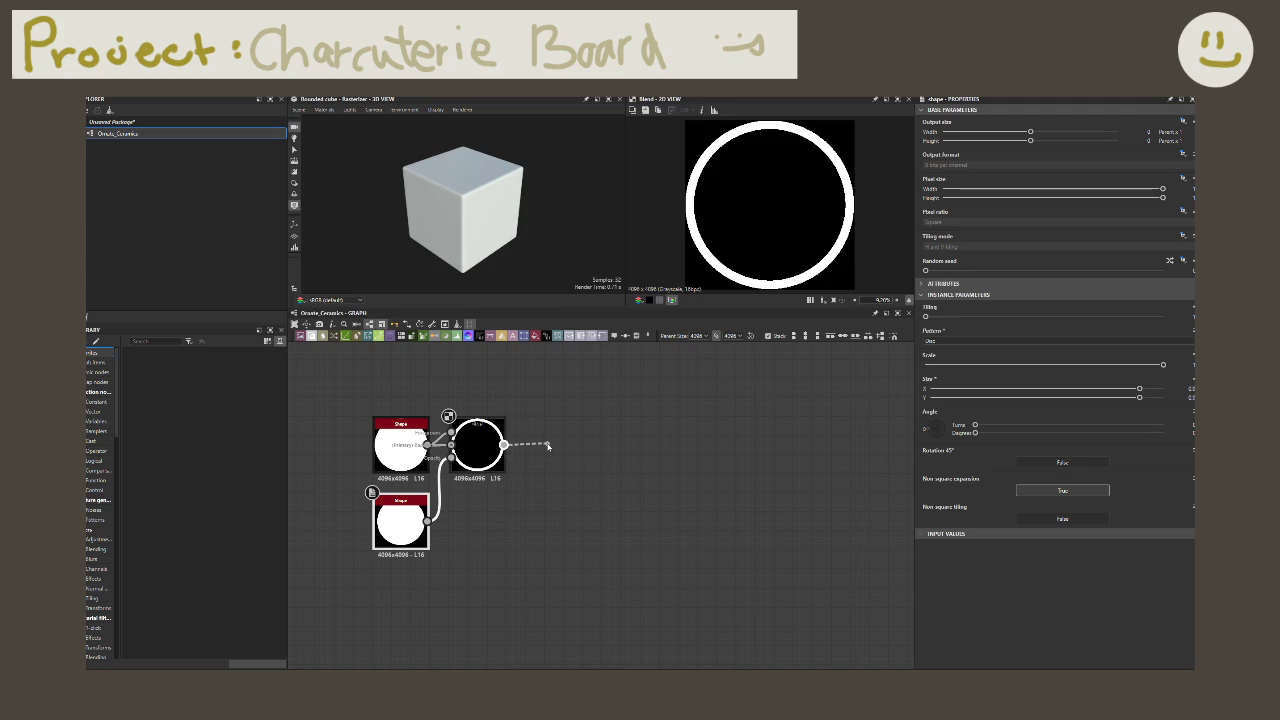
{"action": "left_click_drag", "start_coordinate": [547, 446], "coordinate": [548, 446]}
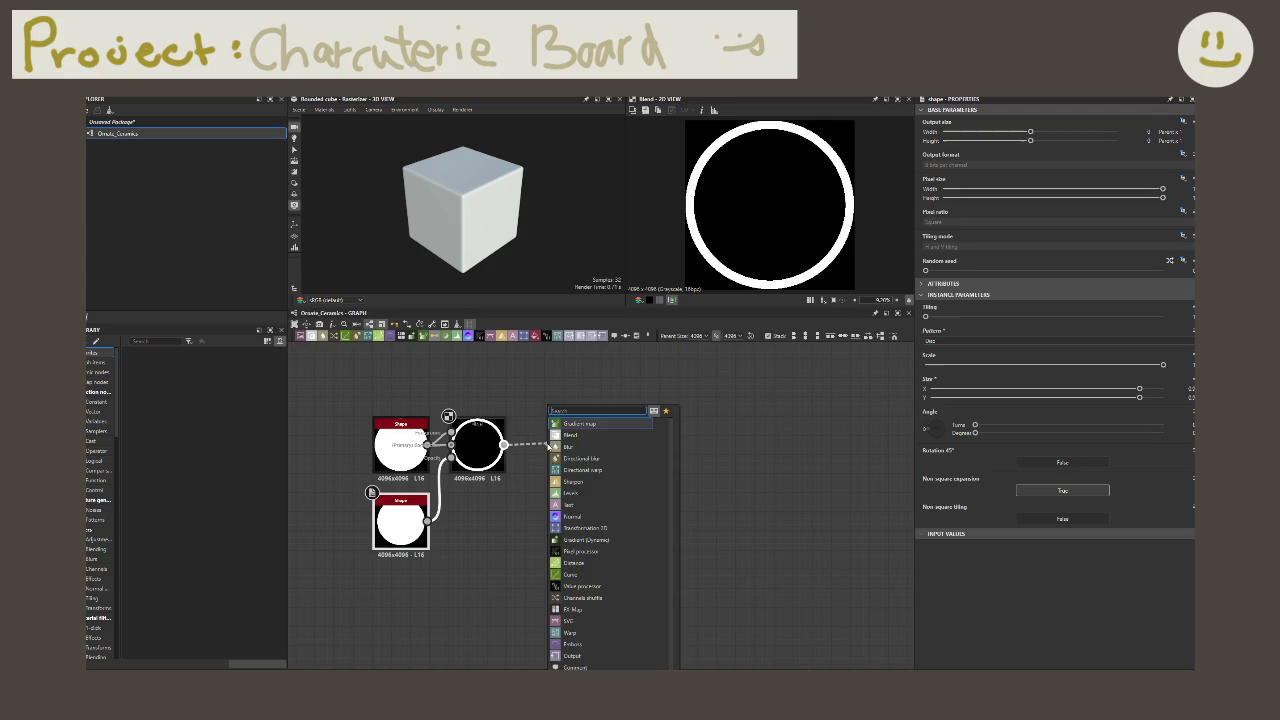
{"action": "left_click", "coordinate": [500, 510]}
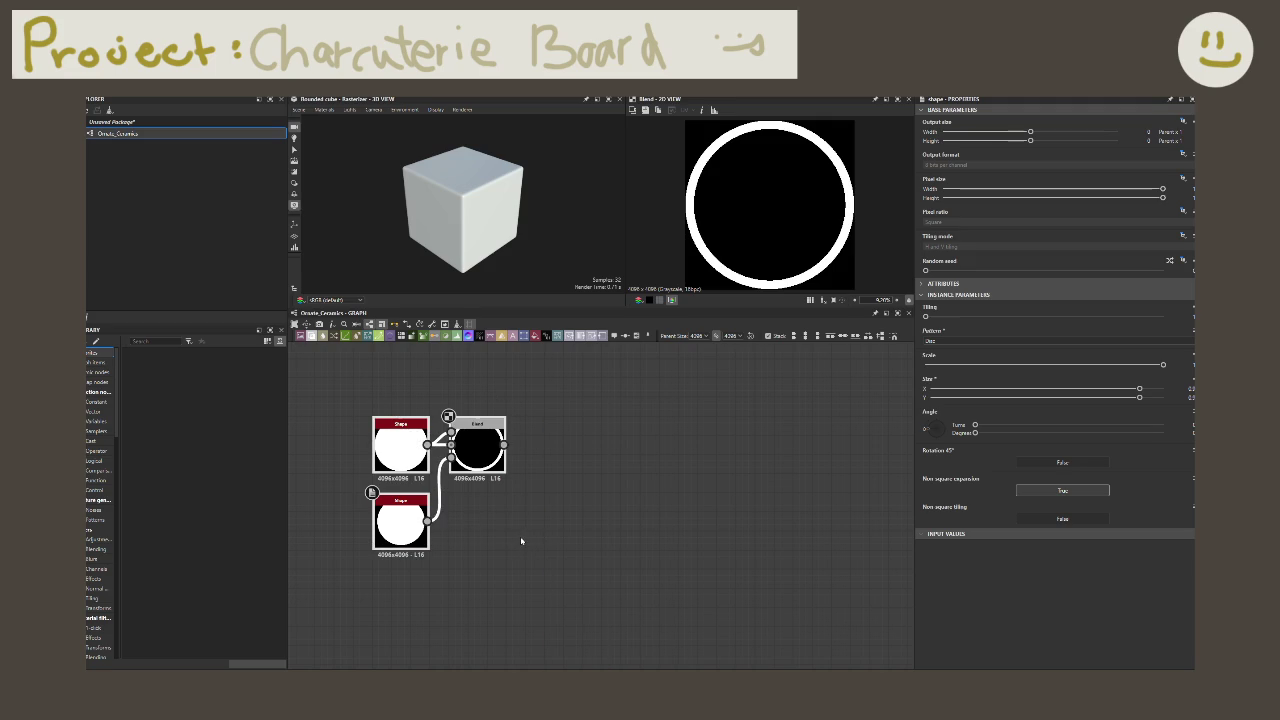
{"action": "key", "text": "ctrl+v"}
Step: Move the copied ring group below the original and adjust its upper disc
{"action": "left_click_drag", "start_coordinate": [587, 517], "coordinate": [493, 616]}
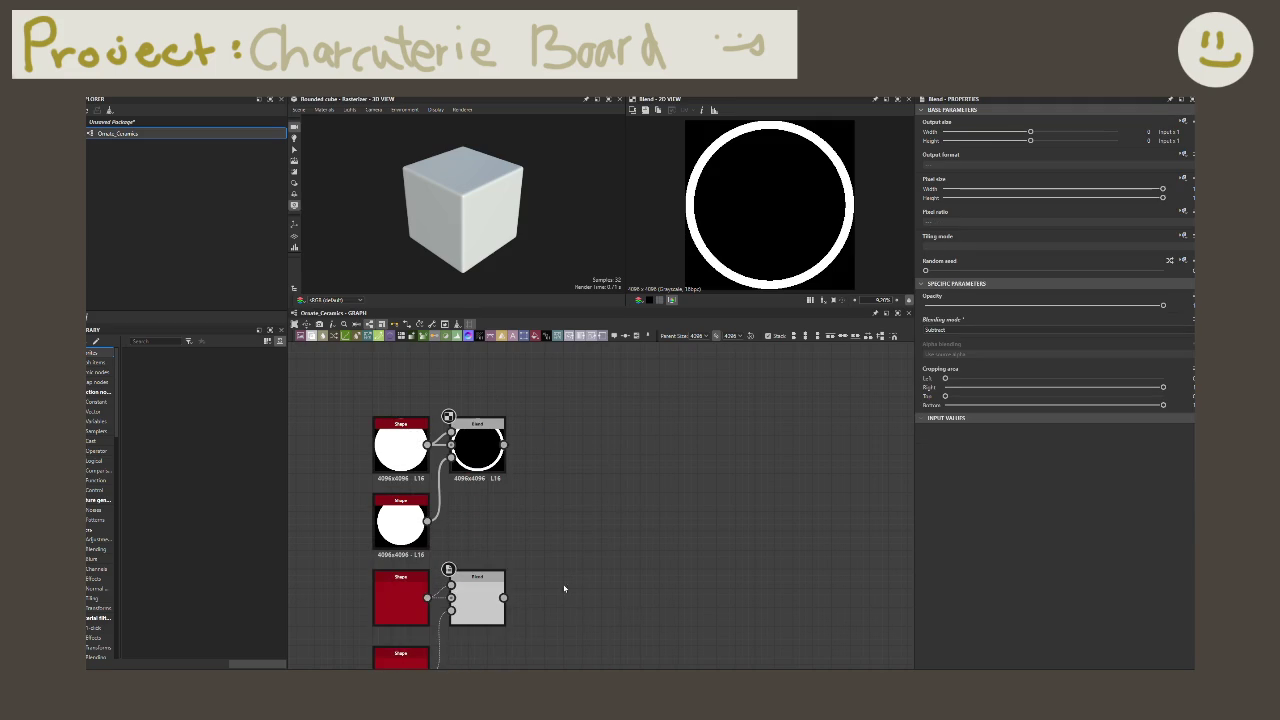
{"action": "middle_click_drag", "start_coordinate": [558, 585], "coordinate": [522, 510]}
{"action": "left_click", "coordinate": [447, 495]}
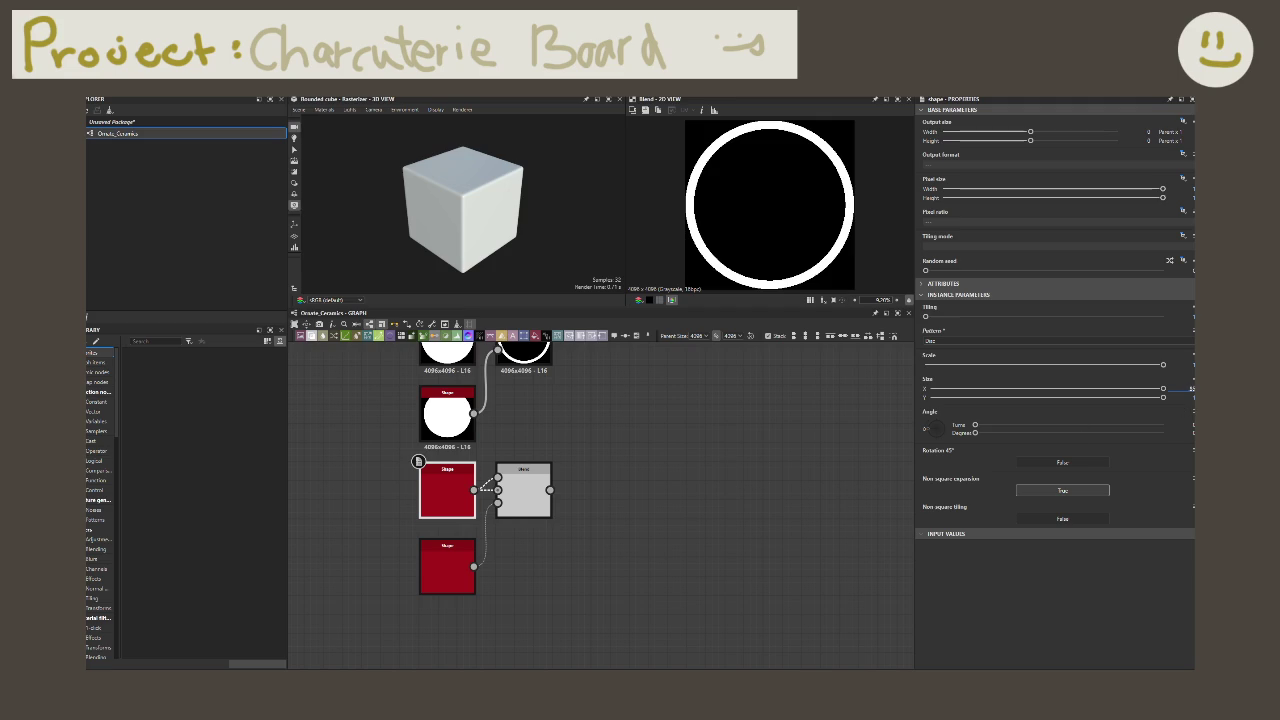
{"action": "key", "text": "Return"}
{"action": "key", "text": "Return"}
Step: Set the copy's lower disc size to 0.8 × 0.8 and preview its ring
{"action": "double_click", "coordinate": [450, 560]}
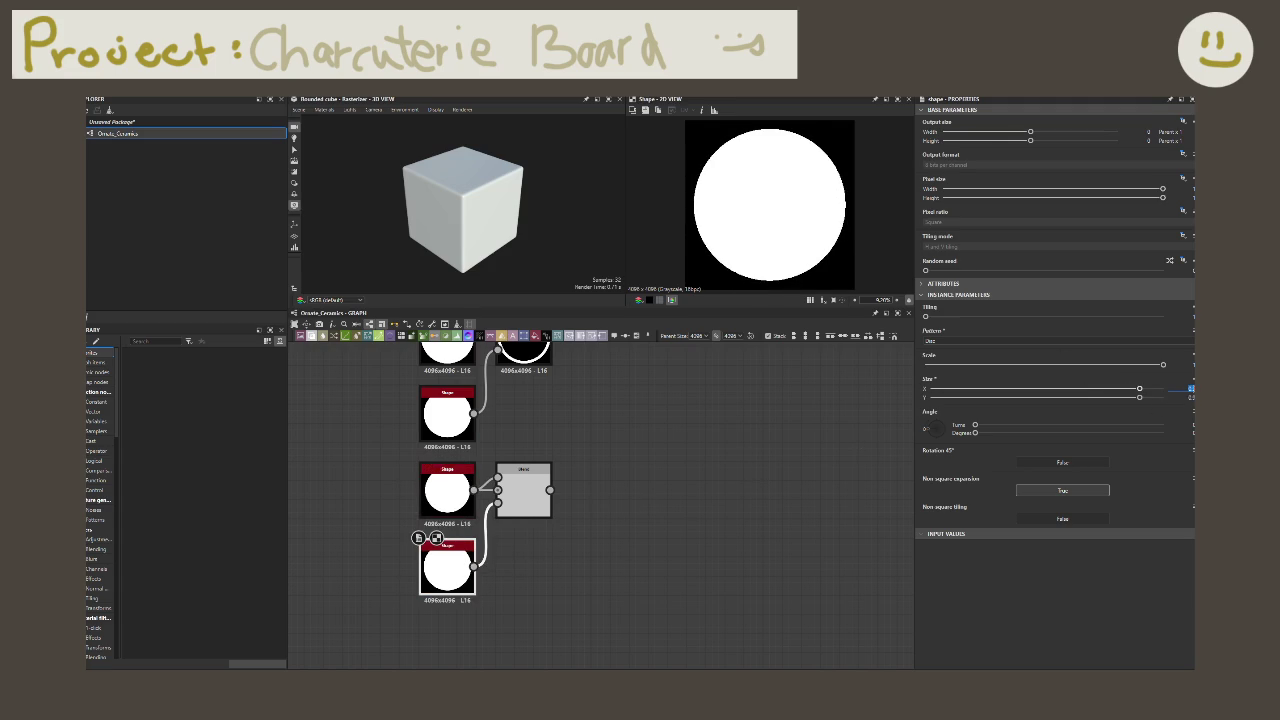
{"action": "type", "text": "0.8"}
{"action": "key", "text": "Return"}
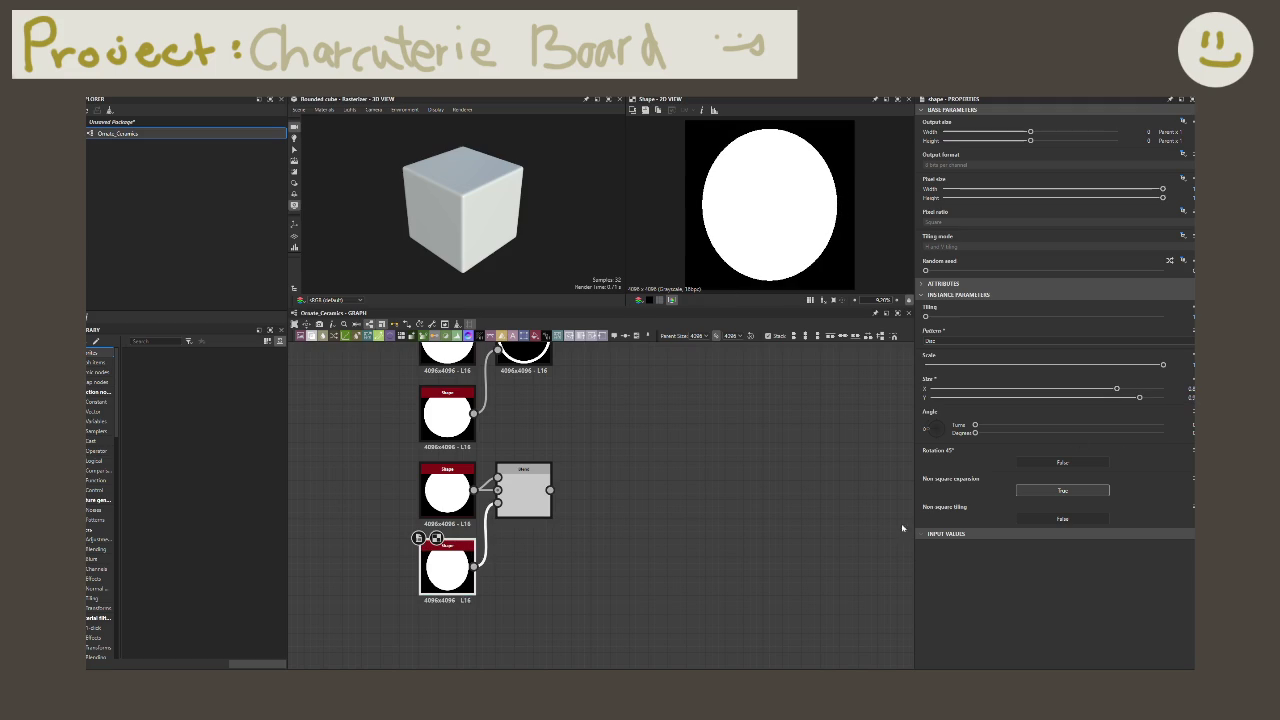
{"action": "type", "text": "0.8"}
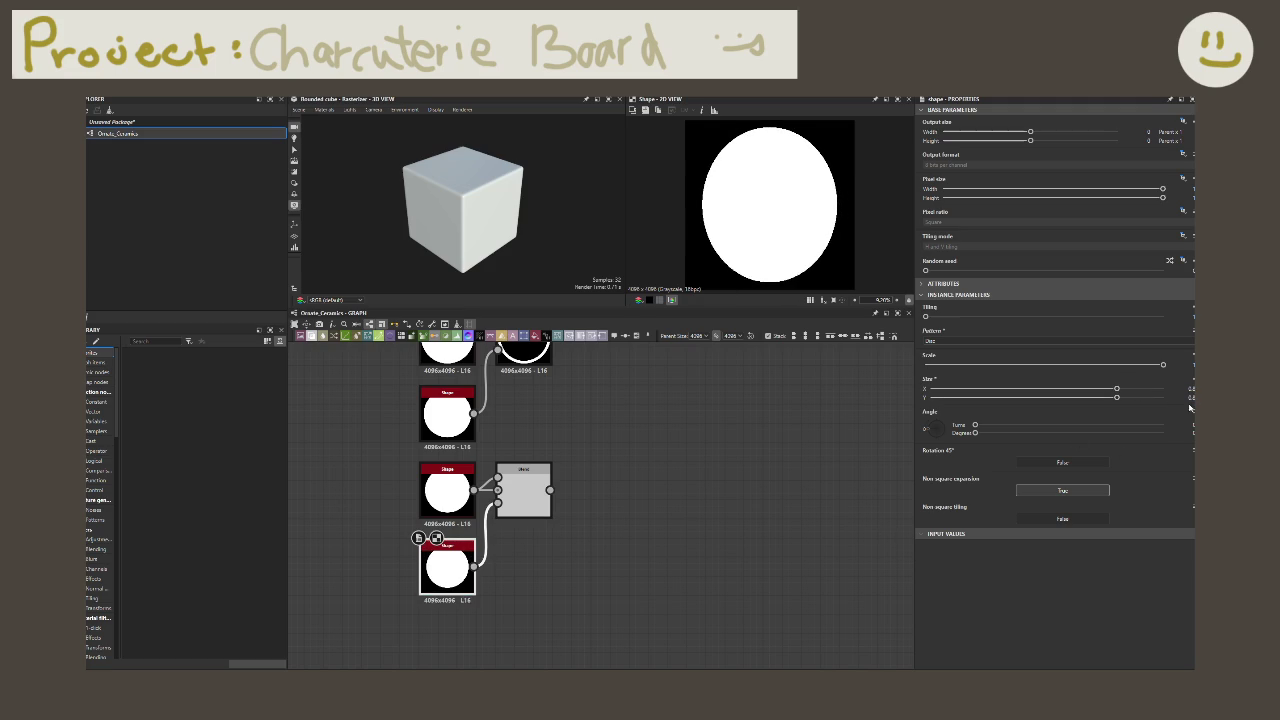
{"action": "key", "text": "Return"}
{"action": "left_click", "coordinate": [540, 500]}
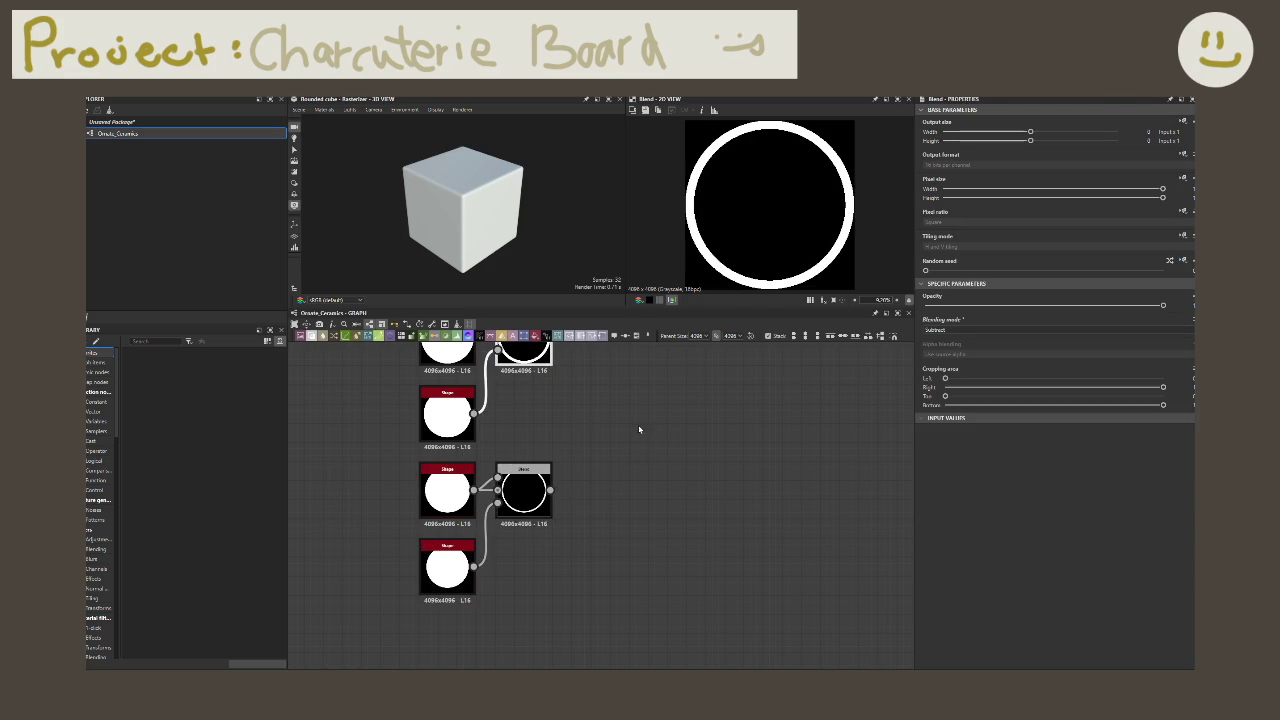
Step: Add a new Blend fed by both ring Blends and compare the two ring outputs
{"action": "middle_click_drag", "start_coordinate": [637, 420], "coordinate": [634, 476]}
{"action": "left_click_drag", "start_coordinate": [551, 395], "coordinate": [690, 422]}
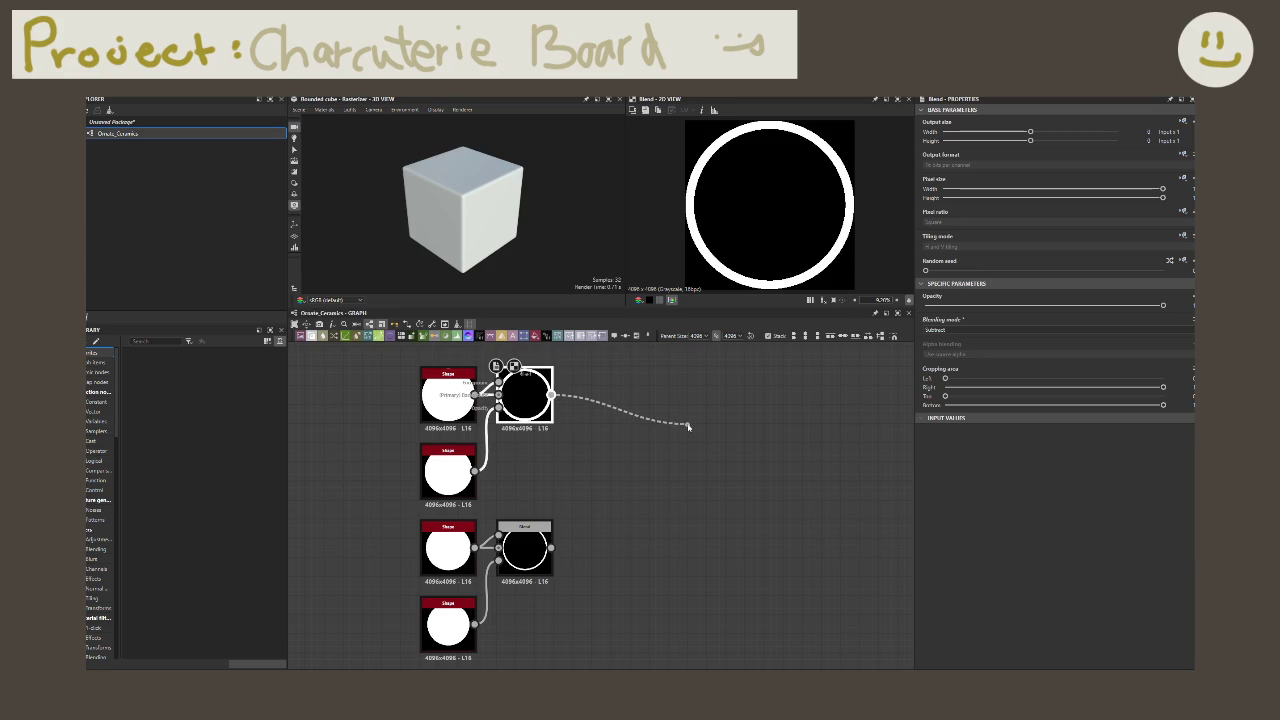
{"action": "type", "text": "blend"}
{"action": "key", "text": "Return"}
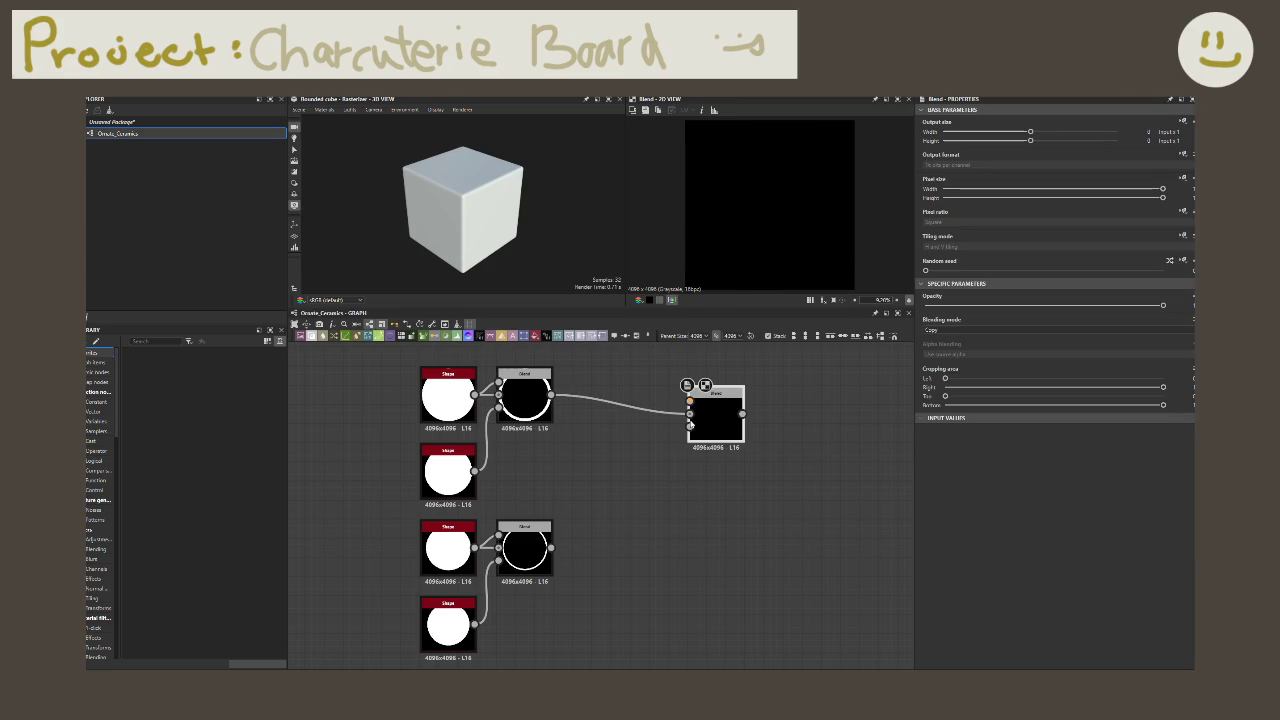
{"action": "left_click_drag", "start_coordinate": [551, 547], "coordinate": [674, 414]}
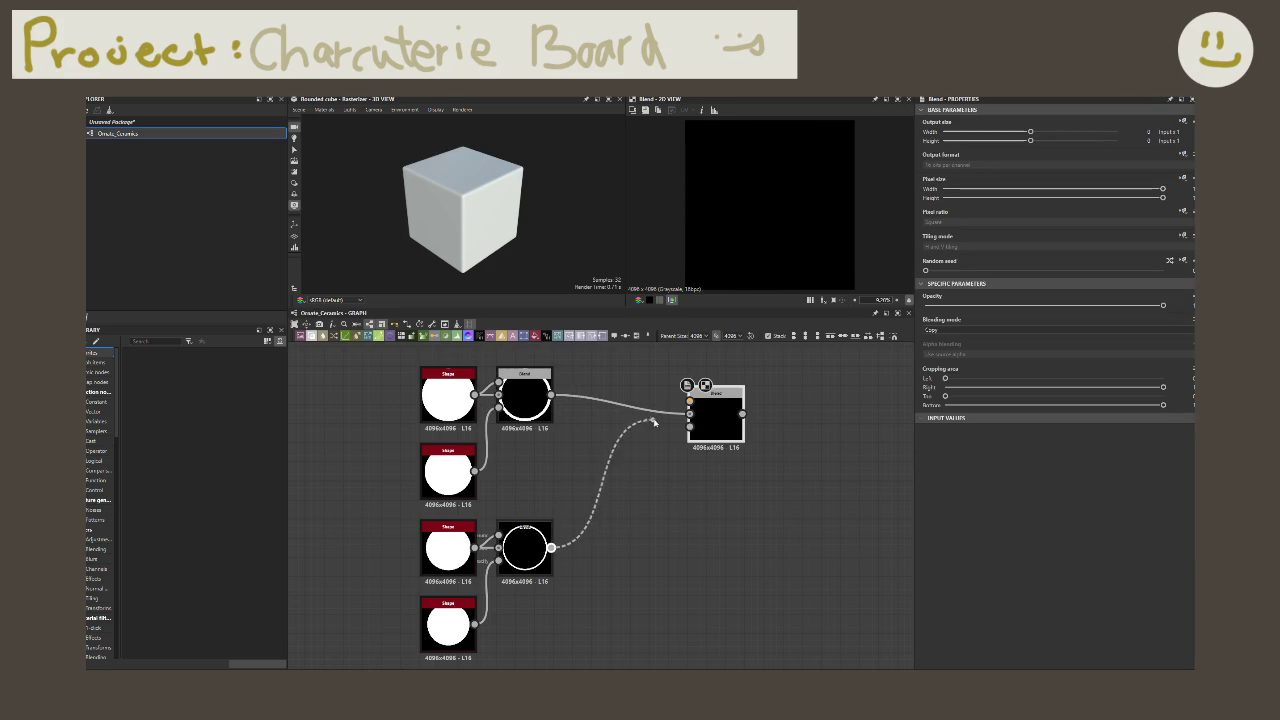
{"action": "mouse_move", "coordinate": [551, 395]}
{"action": "left_mouse_down"}
{"action": "mouse_move", "coordinate": [689, 401]}
{"action": "mouse_move", "coordinate": [639, 407]}
{"action": "left_mouse_up"}
{"action": "left_click", "coordinate": [527, 403]}
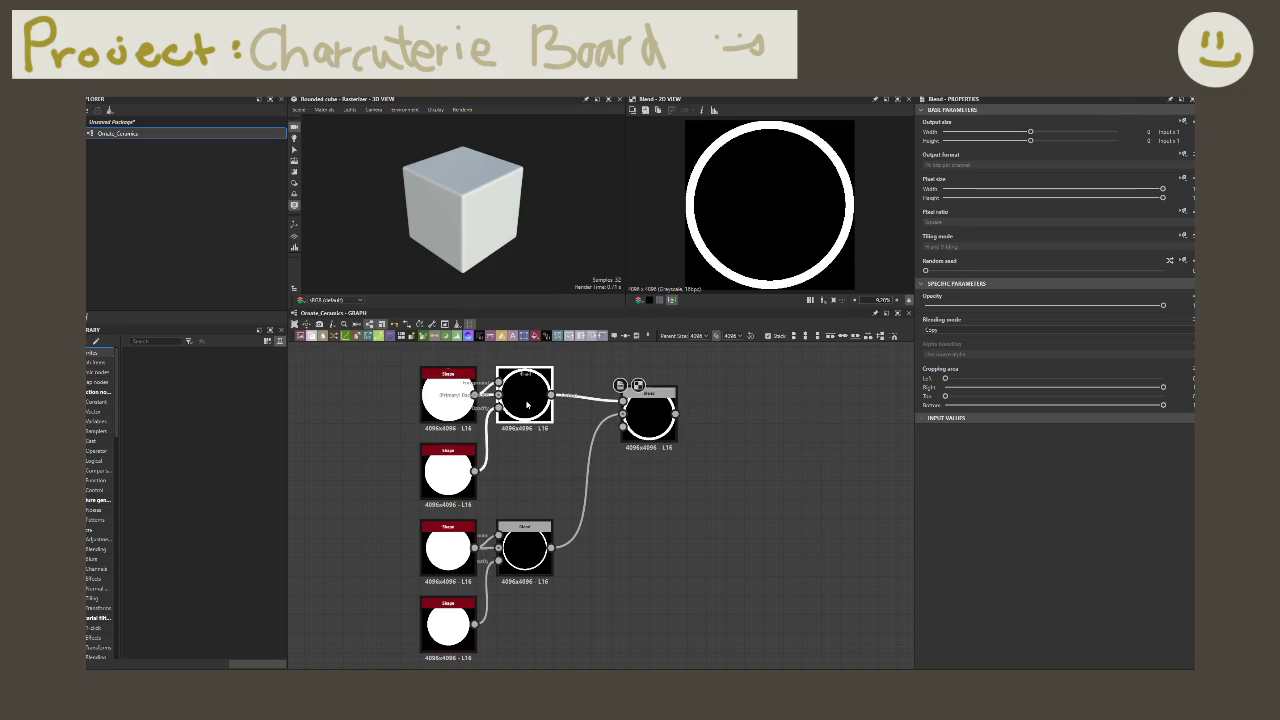
{"action": "left_click", "coordinate": [502, 581]}
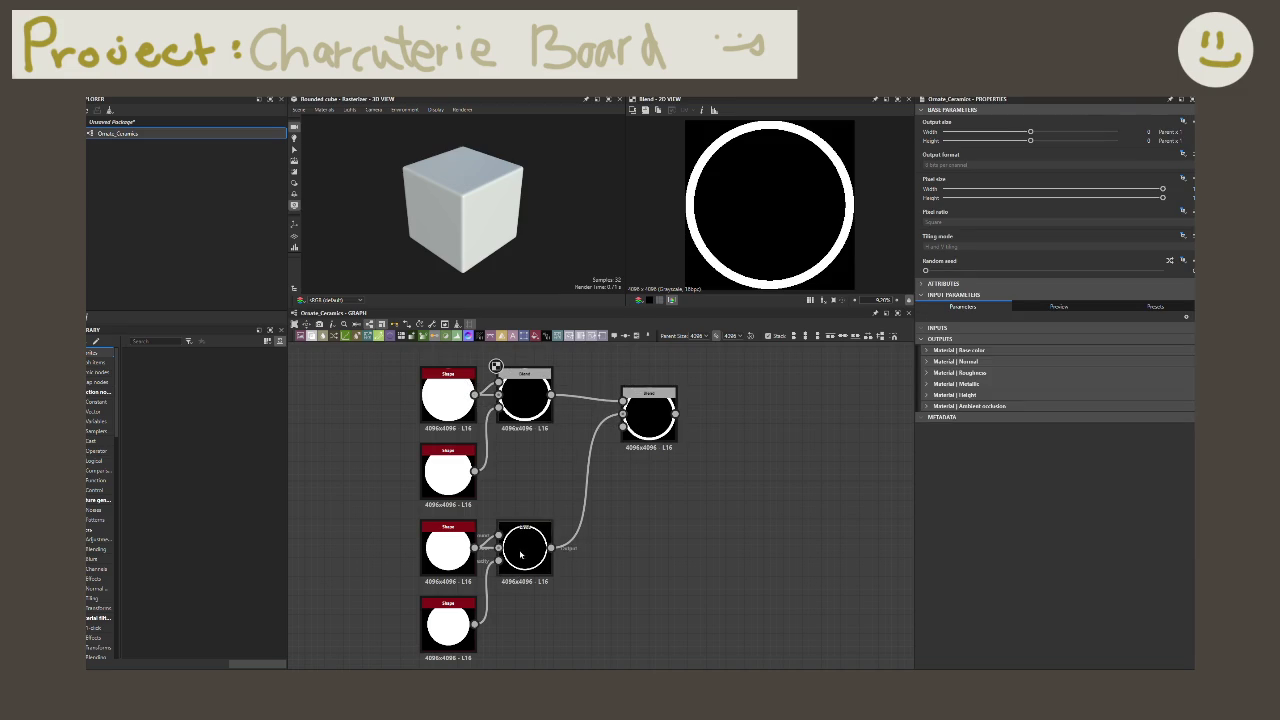
{"action": "left_click", "coordinate": [512, 540]}
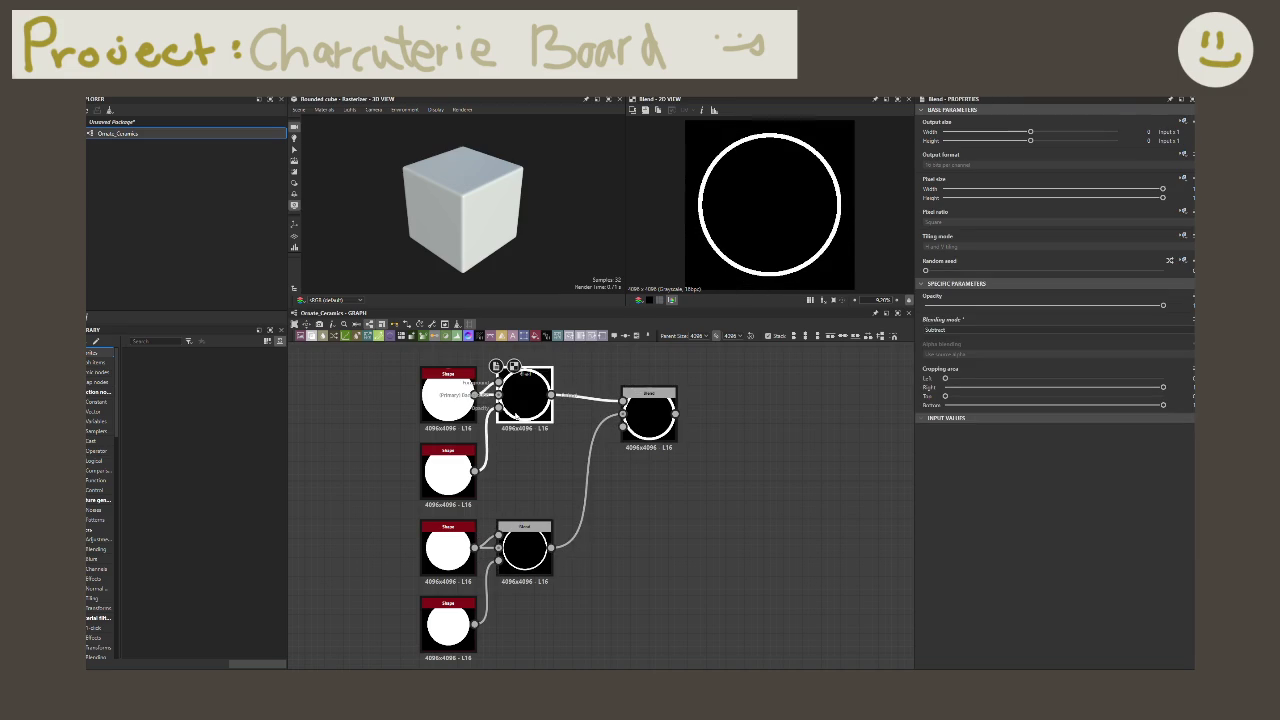
{"action": "left_click", "coordinate": [525, 397]}
{"action": "left_click", "coordinate": [520, 556]}
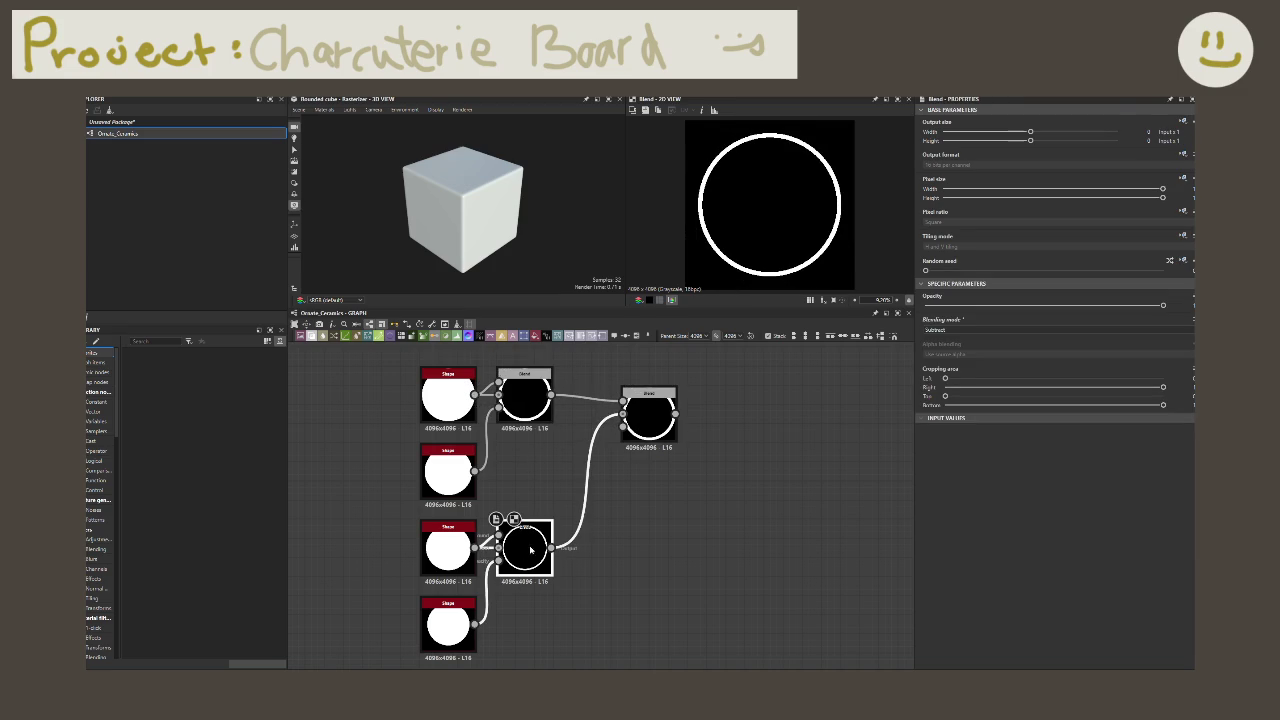
Step: Set the copy's lower disc Size X and Y to 0.75
{"action": "left_click", "coordinate": [448, 550]}
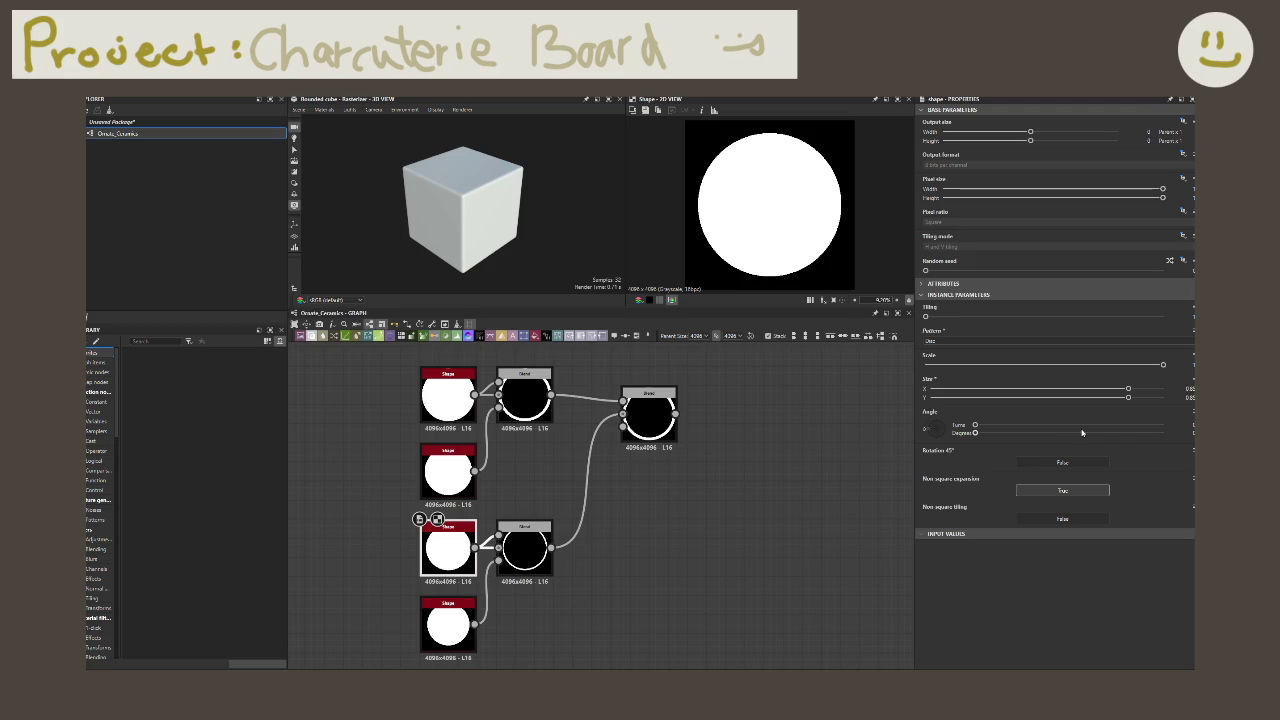
{"action": "left_click", "coordinate": [448, 622]}
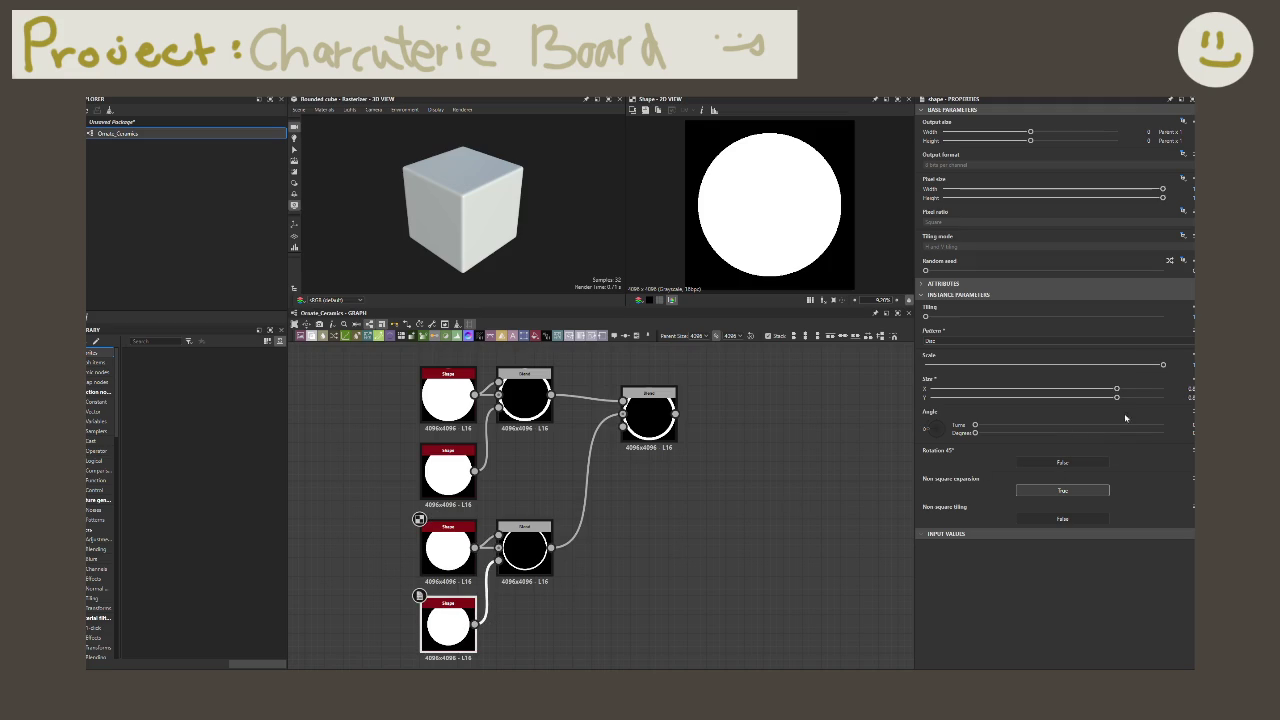
{"action": "double_click", "coordinate": [1190, 388]}
{"action": "type", "text": "0.75"}
{"action": "key", "text": "Return"}
{"action": "type", "text": "0.75"}
{"action": "key", "text": "Return"}
{"action": "left_click", "coordinate": [480, 563]}
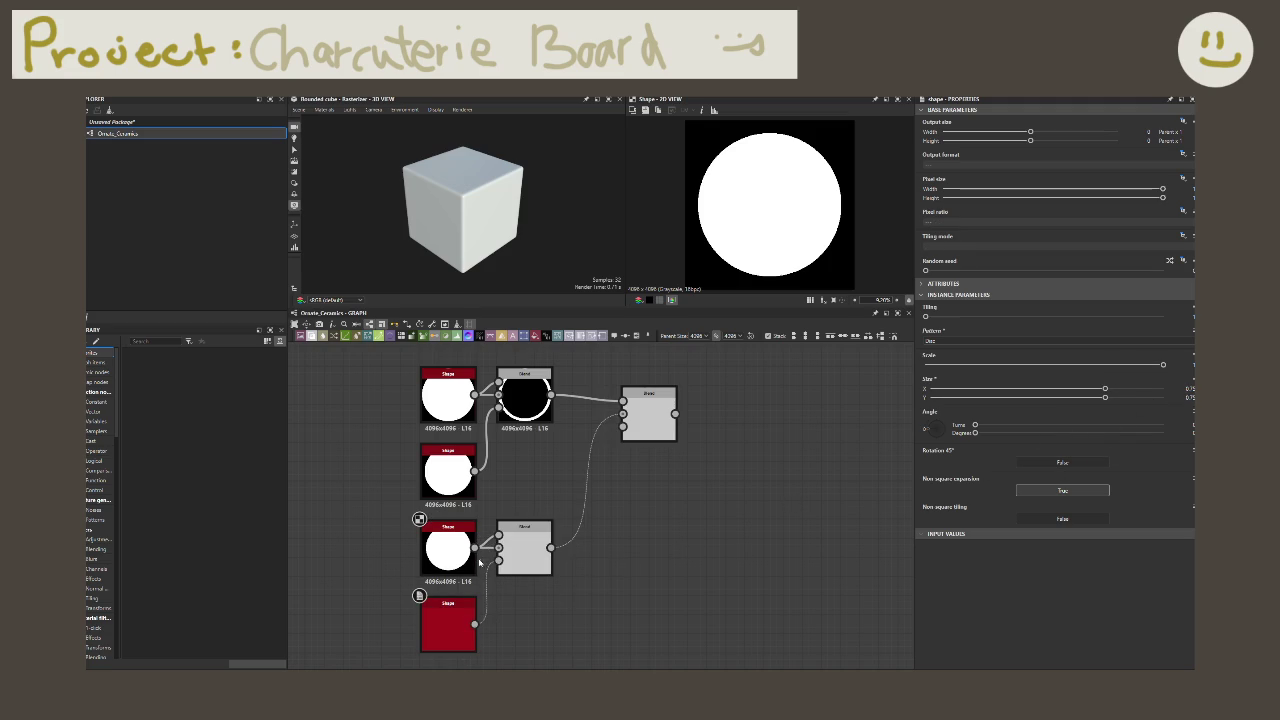
Step: Set the combining Blend's mode to Add (linear dodge)
{"action": "double_click", "coordinate": [655, 425]}
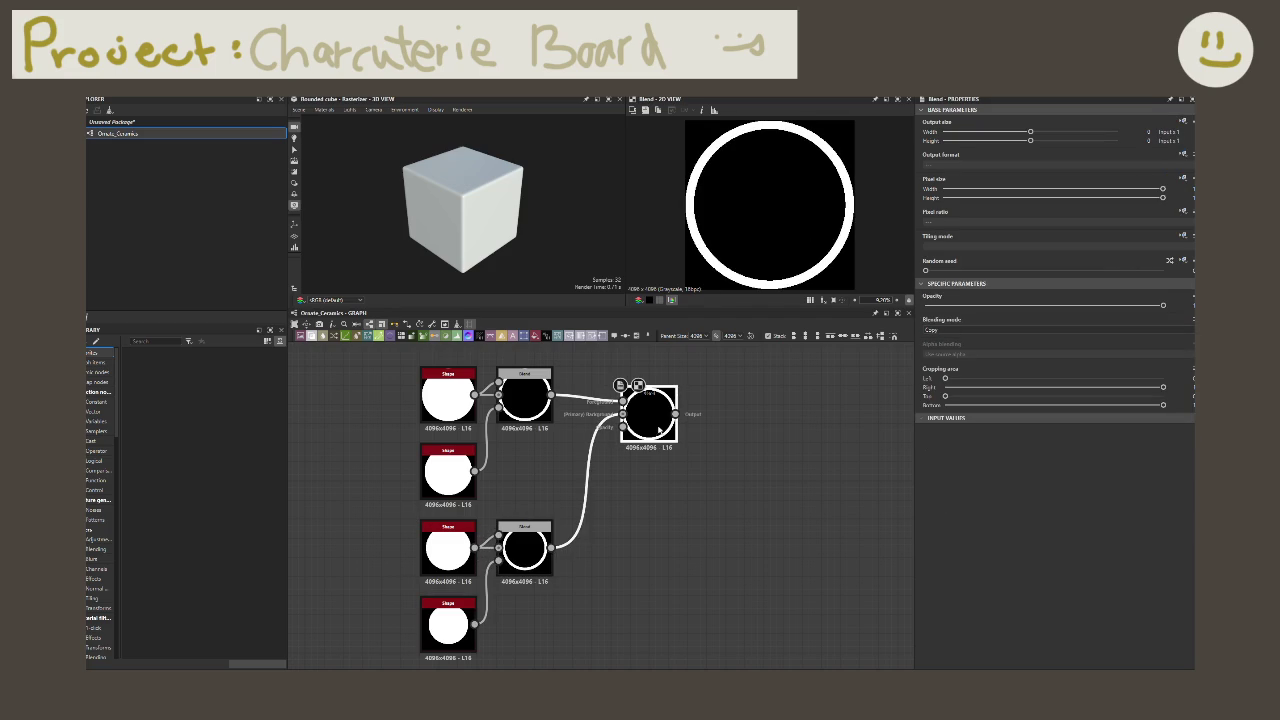
{"action": "left_click", "coordinate": [967, 330]}
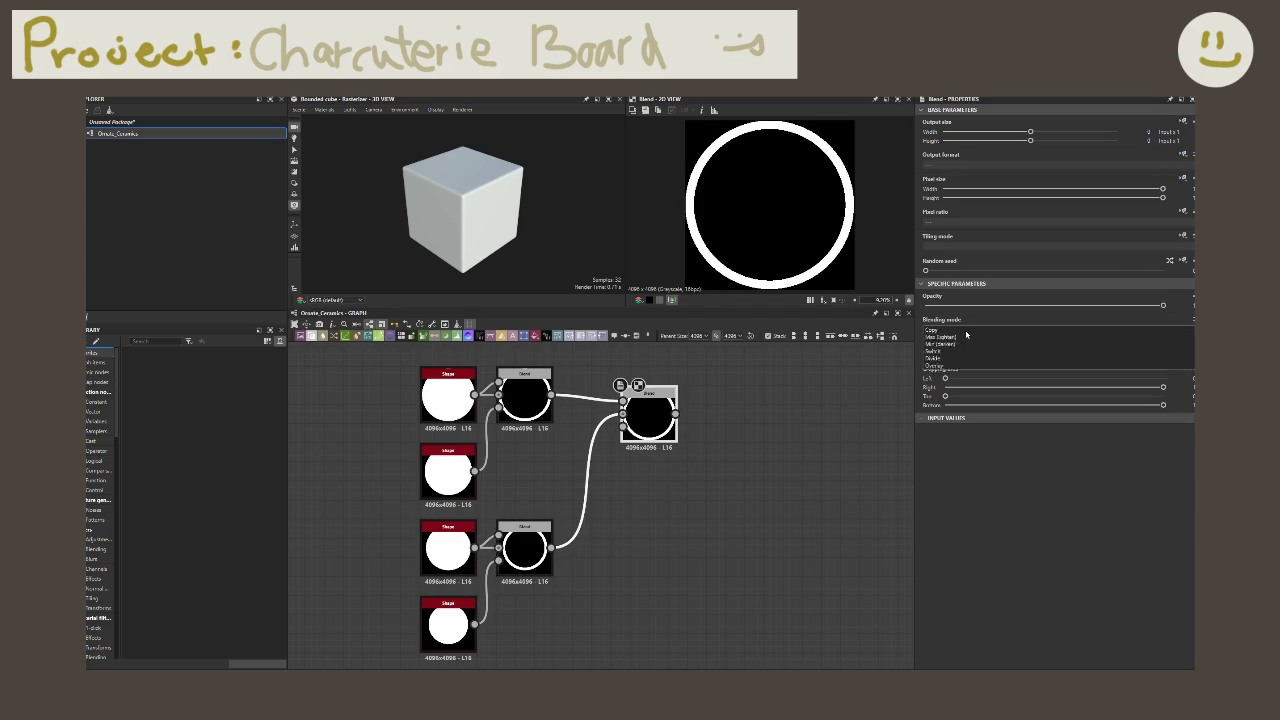
{"action": "left_click", "coordinate": [955, 345]}
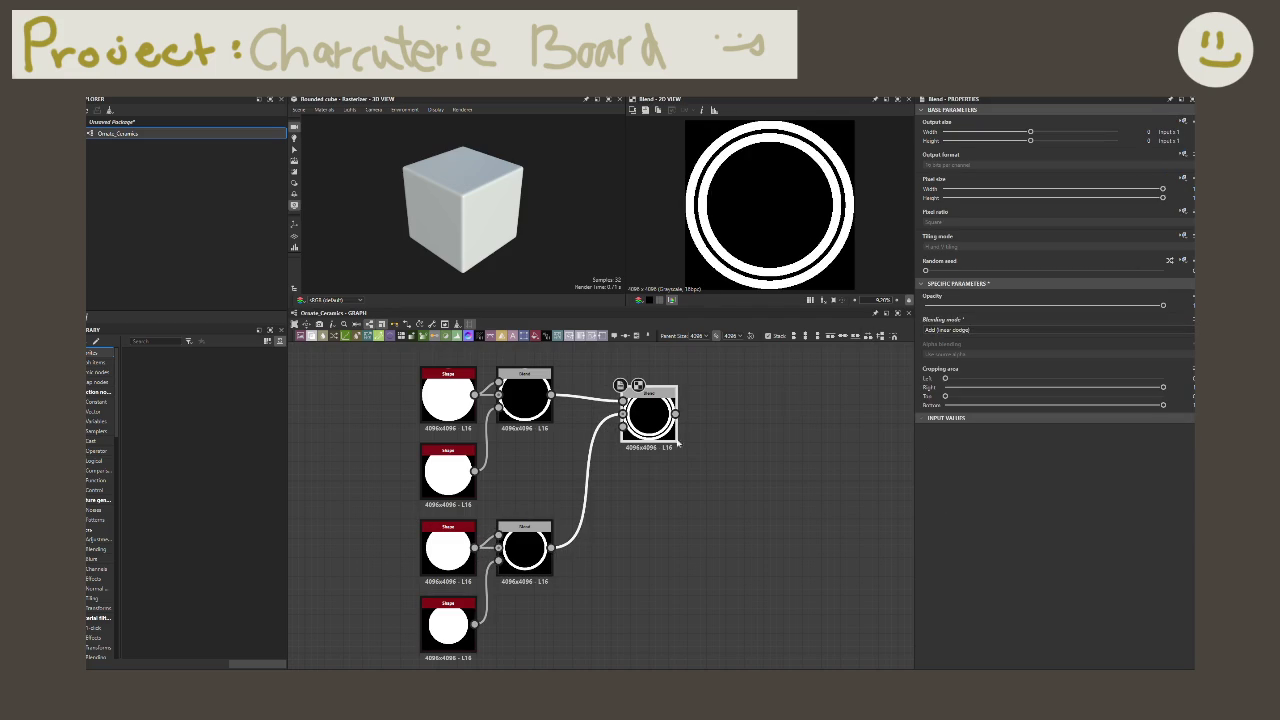
Step: Set the bottom disc's vertical size to 0.8 and check the combined double ring
{"action": "left_click", "coordinate": [525, 550]}
{"action": "left_click", "coordinate": [448, 612]}
{"action": "left_click_drag", "start_coordinate": [1105, 388], "coordinate": [1100, 388]}
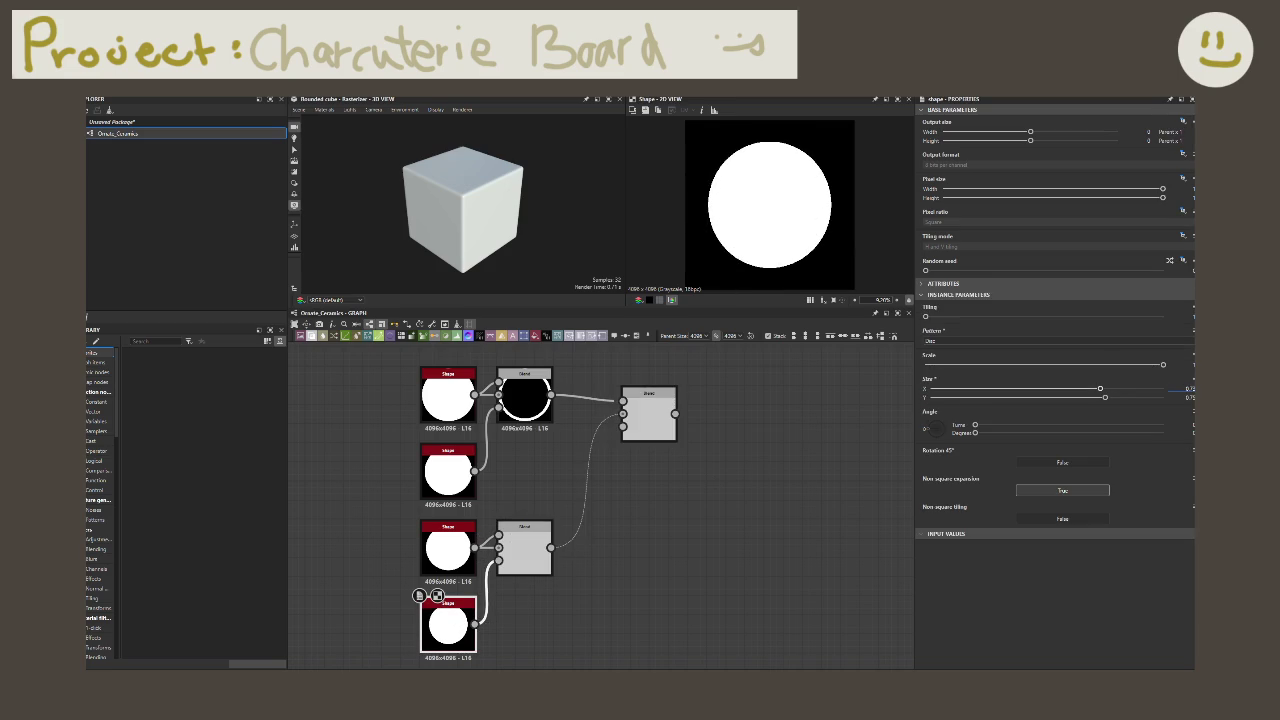
{"action": "left_click", "coordinate": [1182, 397]}
{"action": "type", "text": "0.8"}
{"action": "key", "text": "Return"}
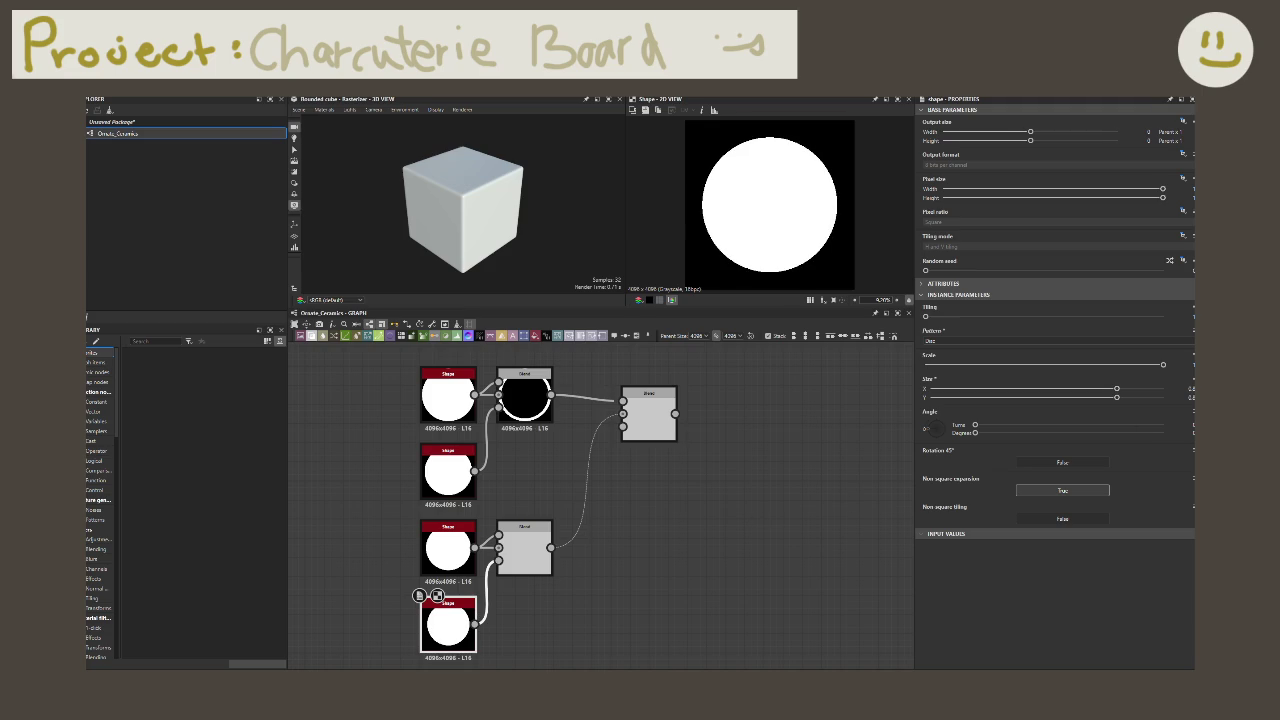
{"action": "double_click", "coordinate": [649, 422]}
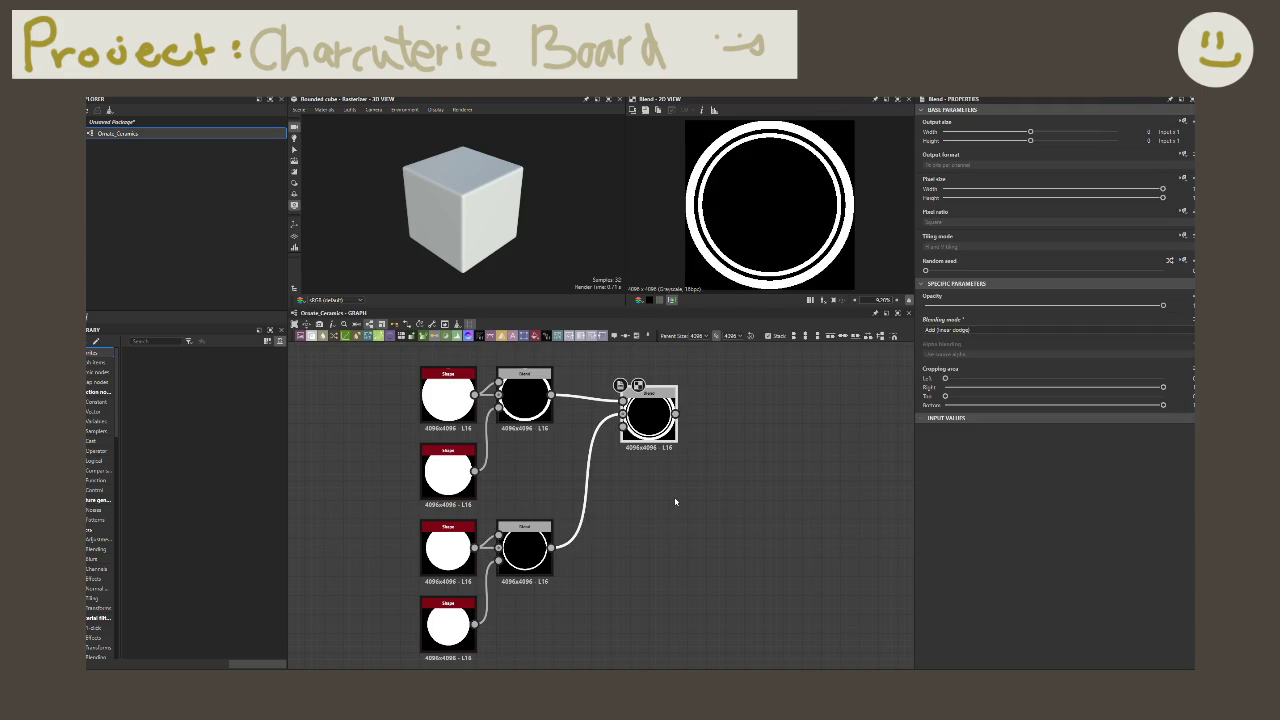
Step: Set the second circle's Size X to 0.92 and review the double-ring result
{"action": "left_click", "coordinate": [524, 400]}
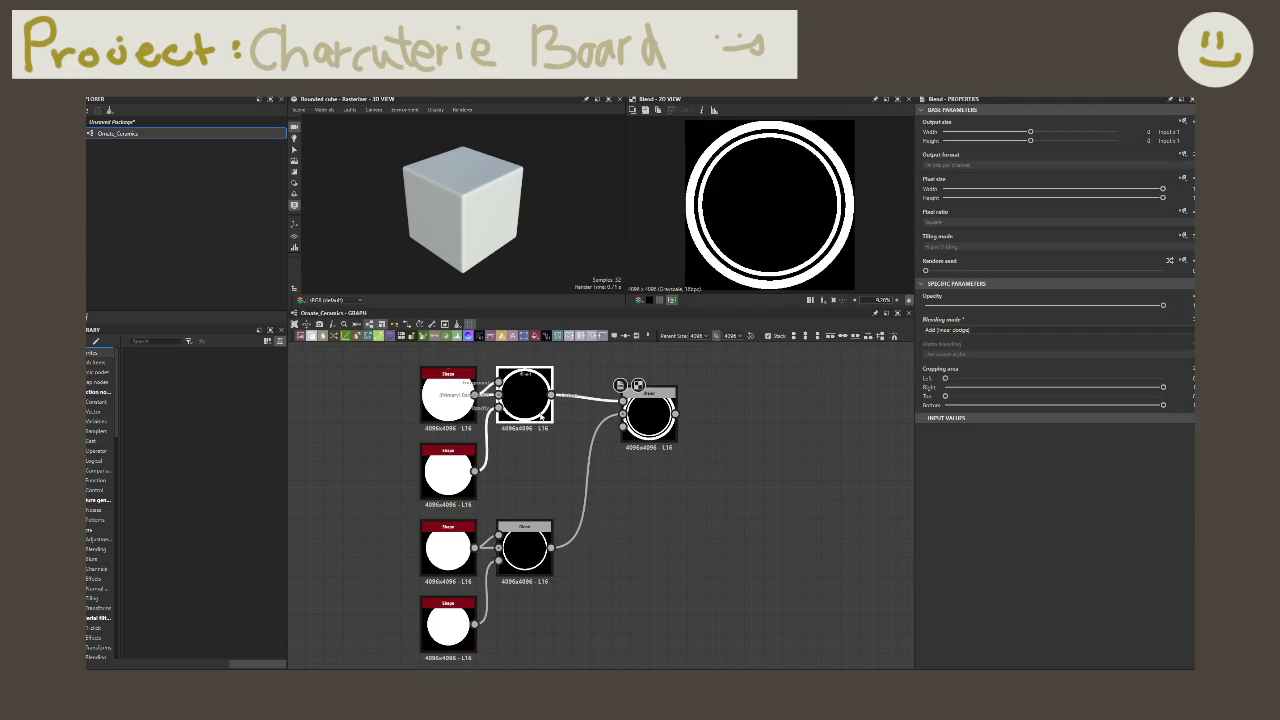
{"action": "left_click", "coordinate": [450, 470]}
{"action": "left_click", "coordinate": [448, 395]}
{"action": "left_click", "coordinate": [449, 452]}
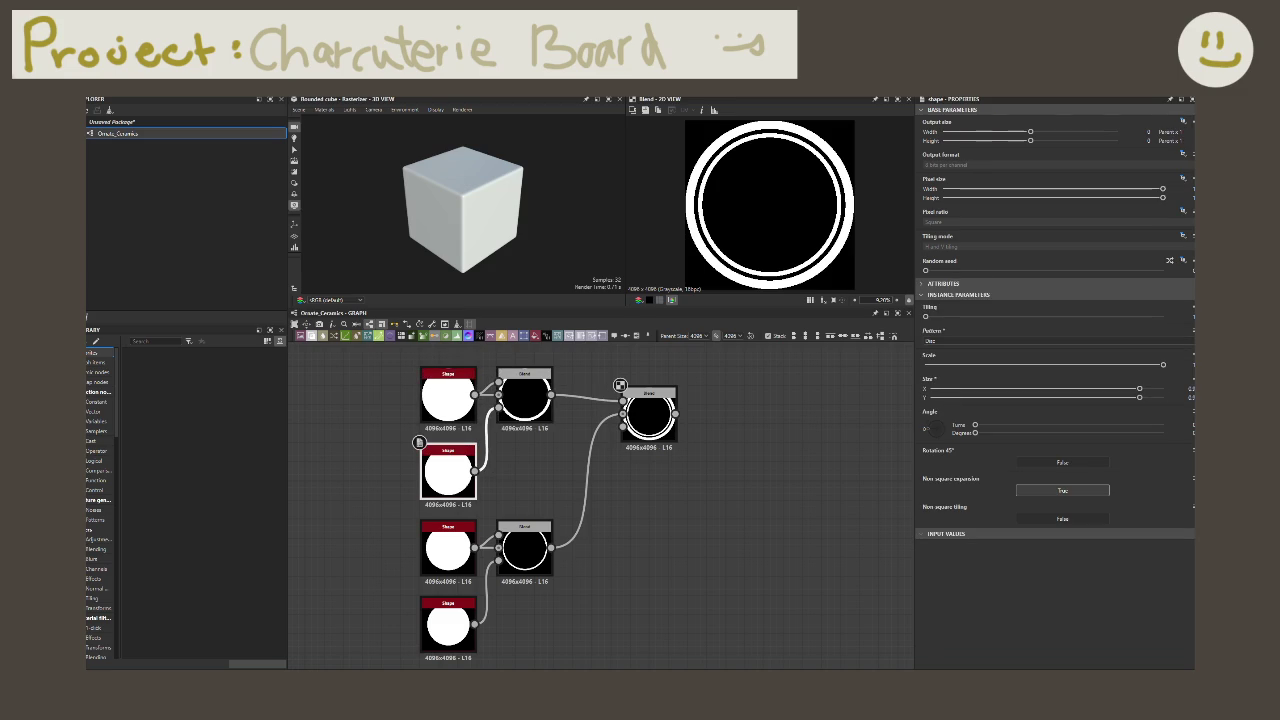
{"action": "left_click", "coordinate": [1191, 388]}
{"action": "type", "text": "0.92"}
{"action": "key", "text": "Return"}
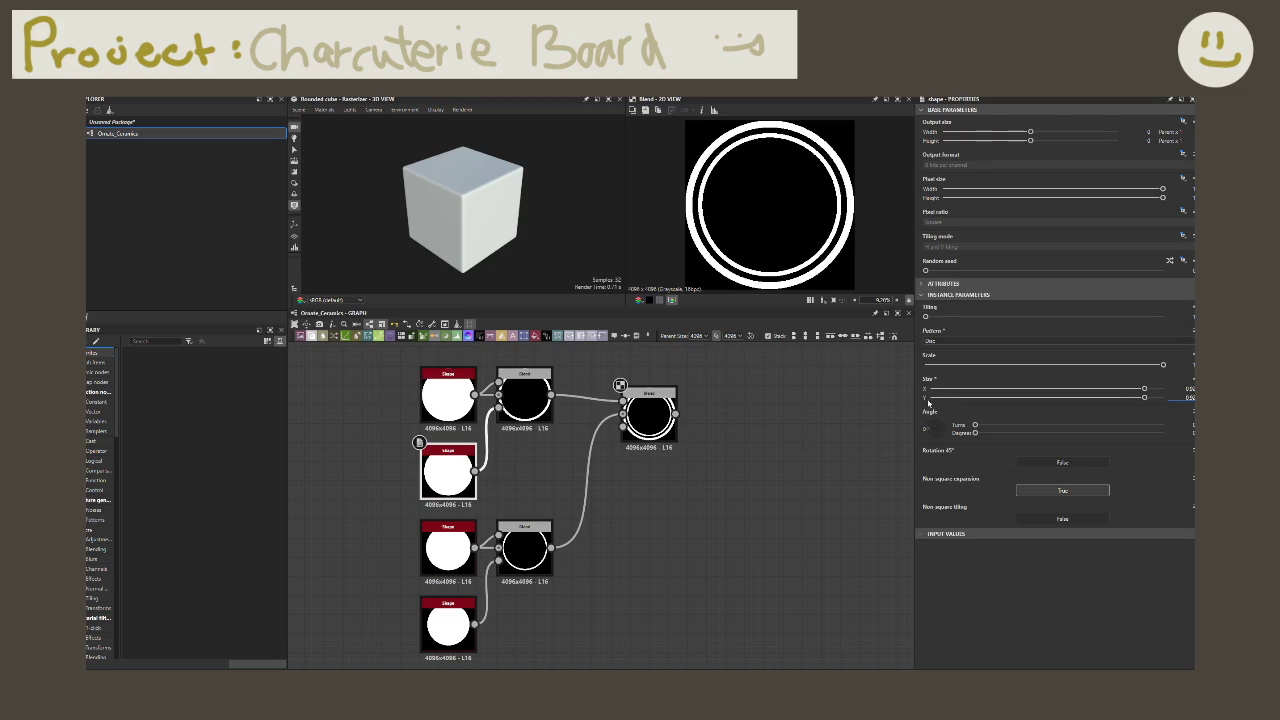
{"action": "left_click", "coordinate": [649, 415]}
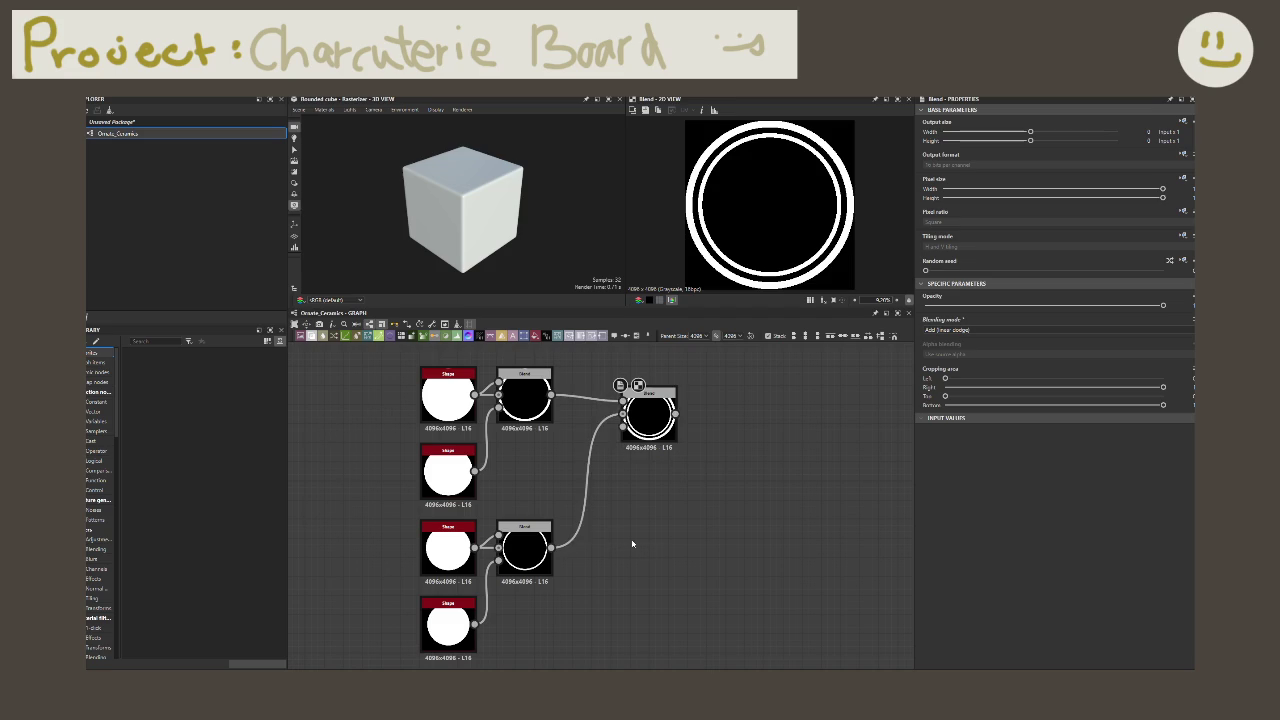
Step: Adjust the third circle's size, settling on Size X 0.8
{"action": "left_click", "coordinate": [525, 563]}
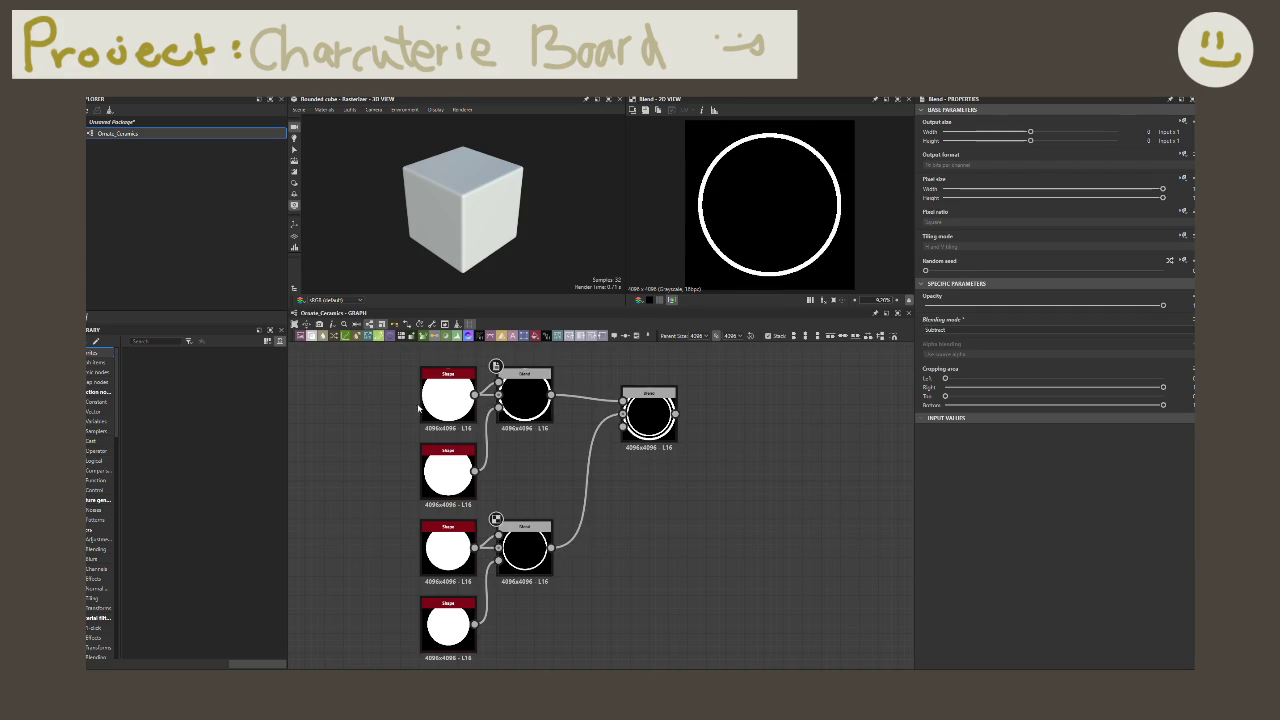
{"action": "left_click", "coordinate": [648, 410]}
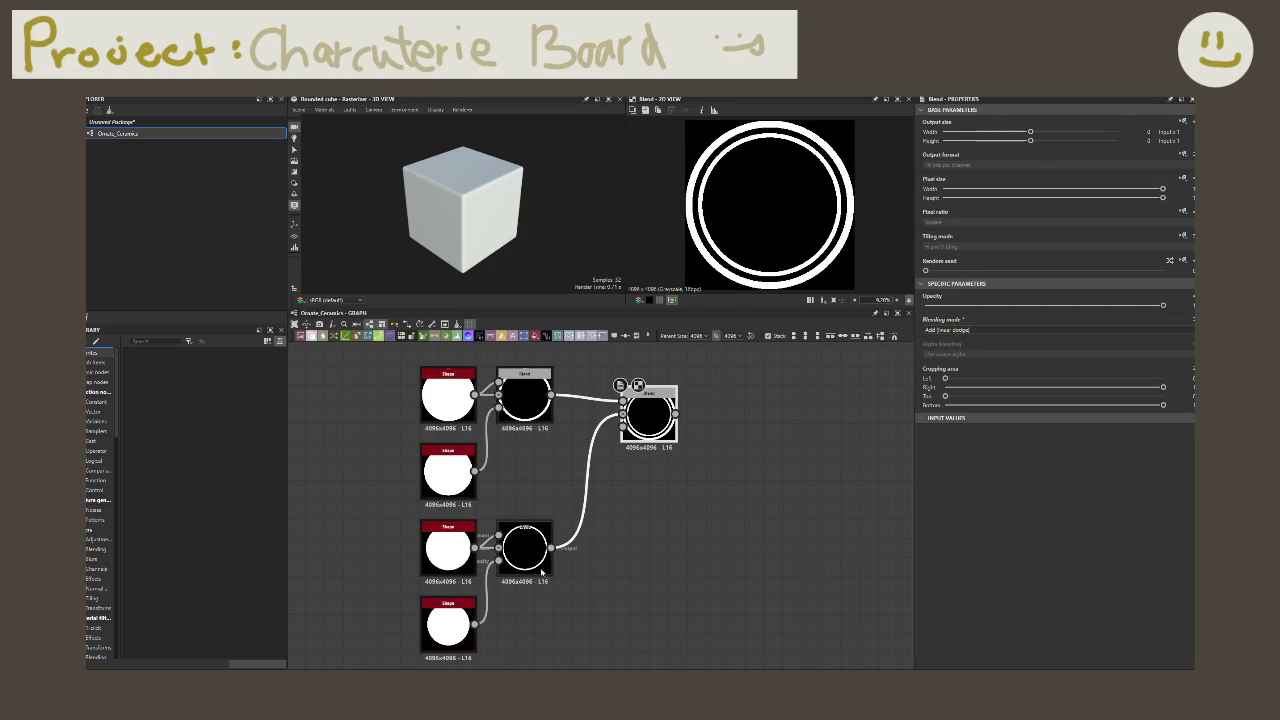
{"action": "left_click", "coordinate": [456, 566]}
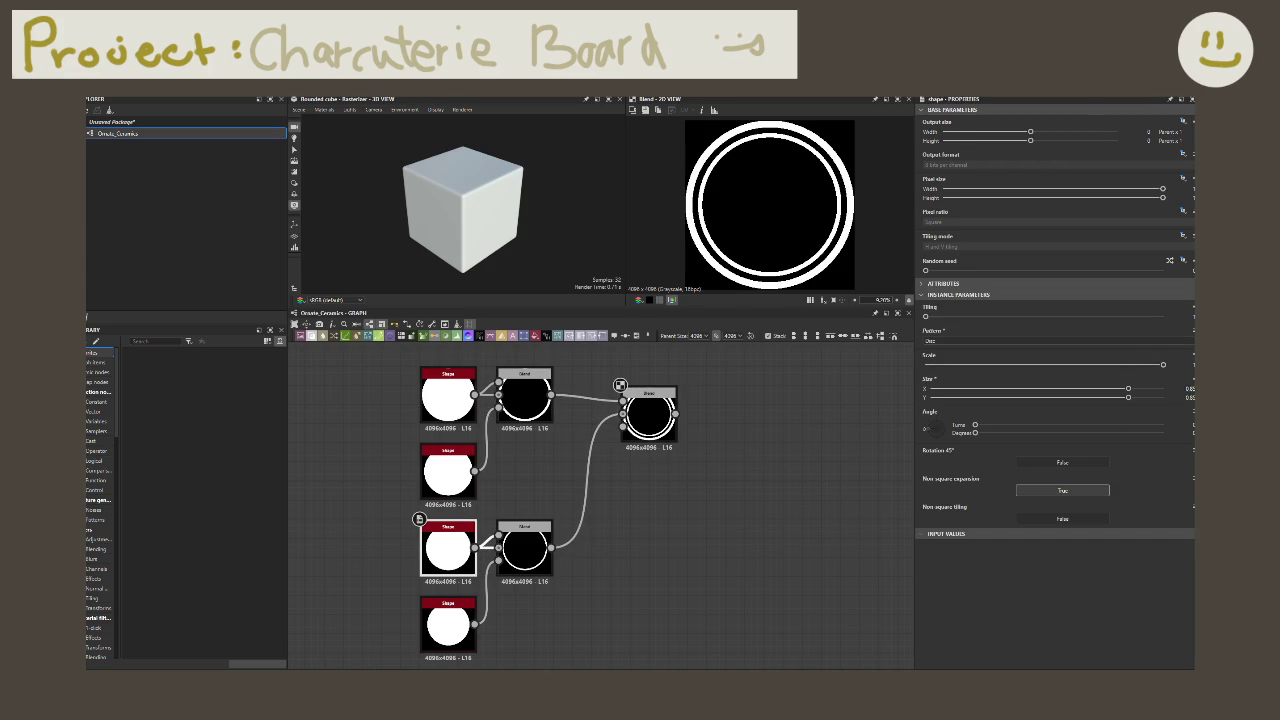
{"action": "left_click_drag", "start_coordinate": [1128, 388], "coordinate": [1139, 397]}
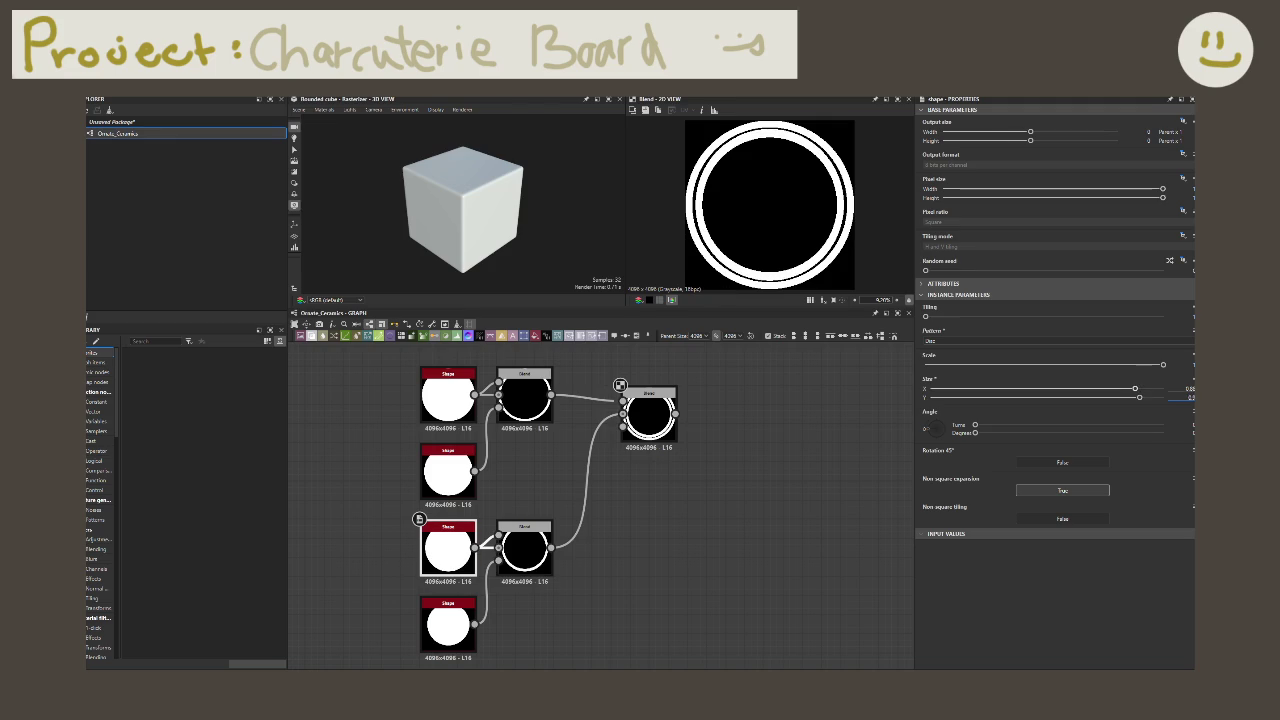
{"action": "left_click_drag", "start_coordinate": [1139, 397], "coordinate": [1141, 397]}
{"action": "double_click", "coordinate": [450, 620]}
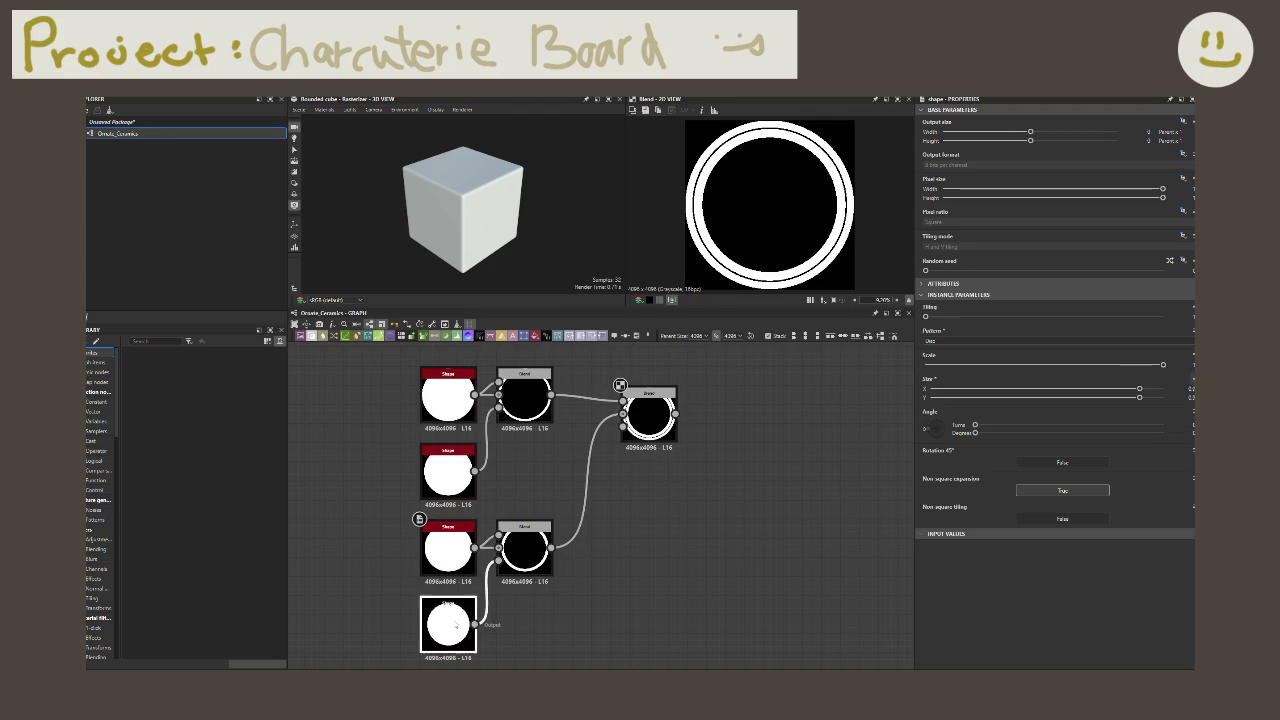
{"action": "left_click", "coordinate": [440, 558]}
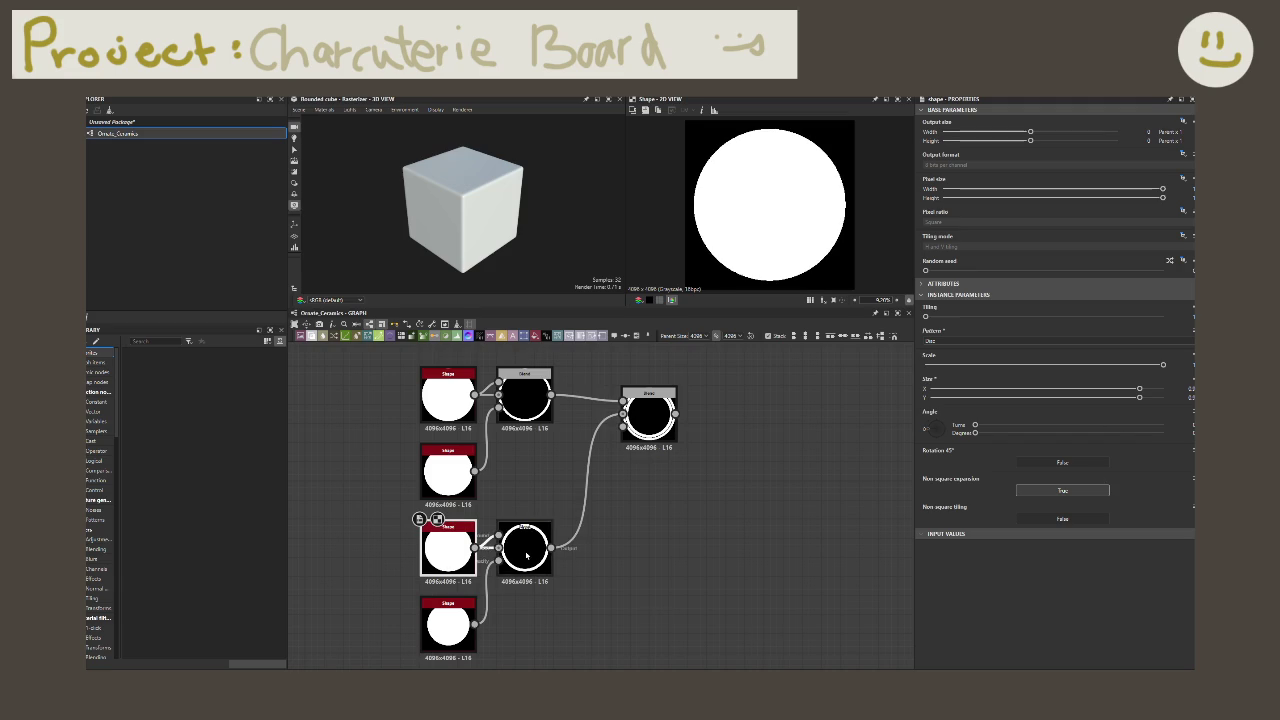
{"action": "left_click_drag", "start_coordinate": [1139, 388], "coordinate": [1137, 388]}
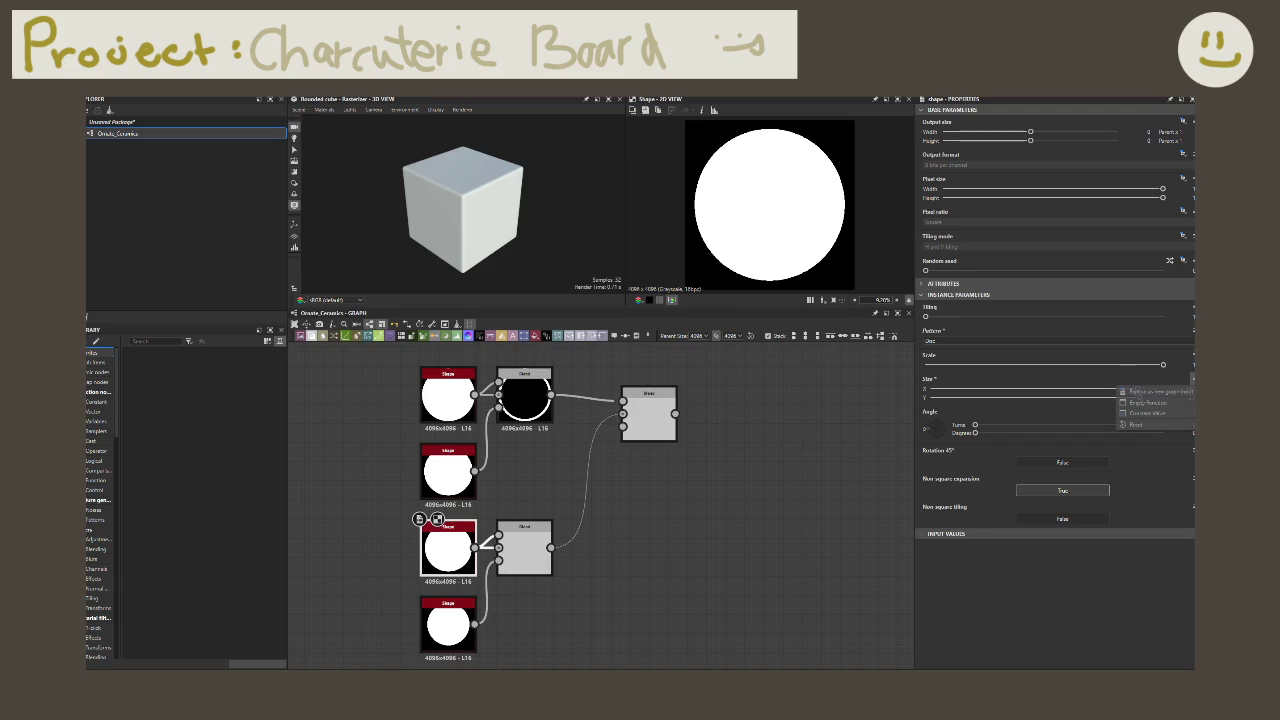
{"action": "key", "text": "BackSpace"}
{"action": "type", "text": "0.8"}
{"action": "key", "text": "Tab"}
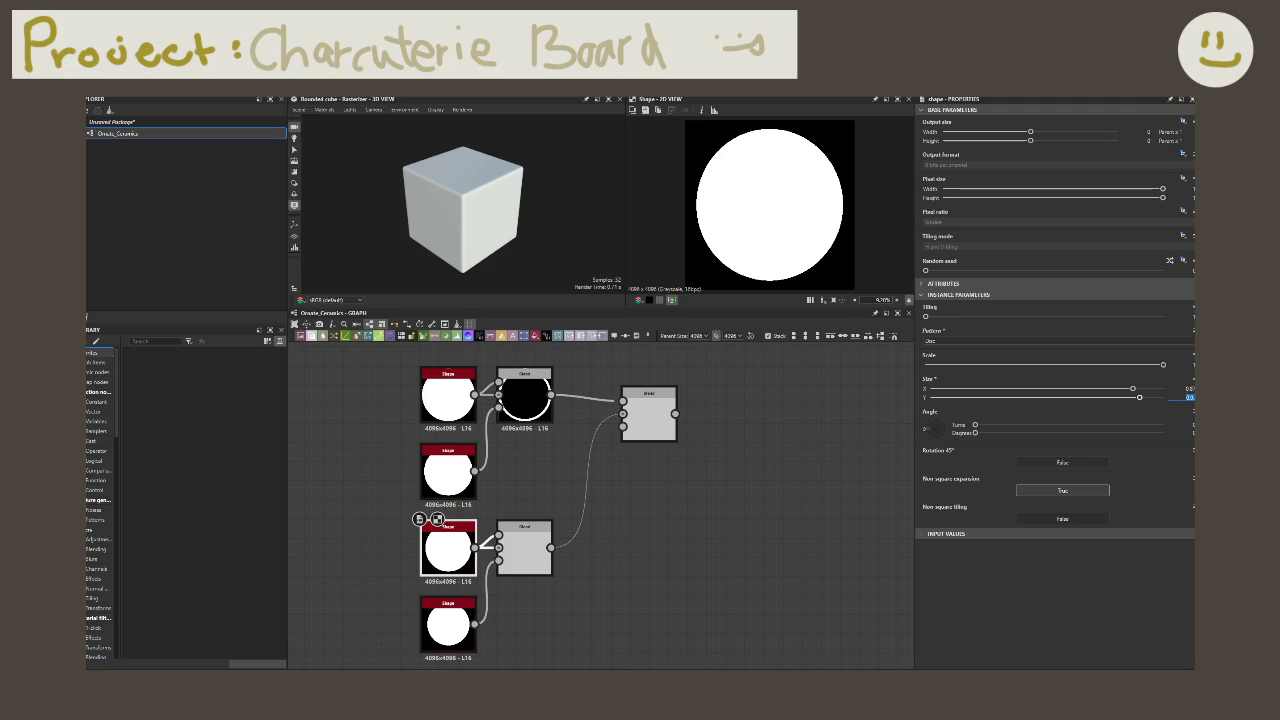
Step: Resize the bottom circle to about 0.8 by 0.81 and view the double-ring output
{"action": "left_click", "coordinate": [447, 622]}
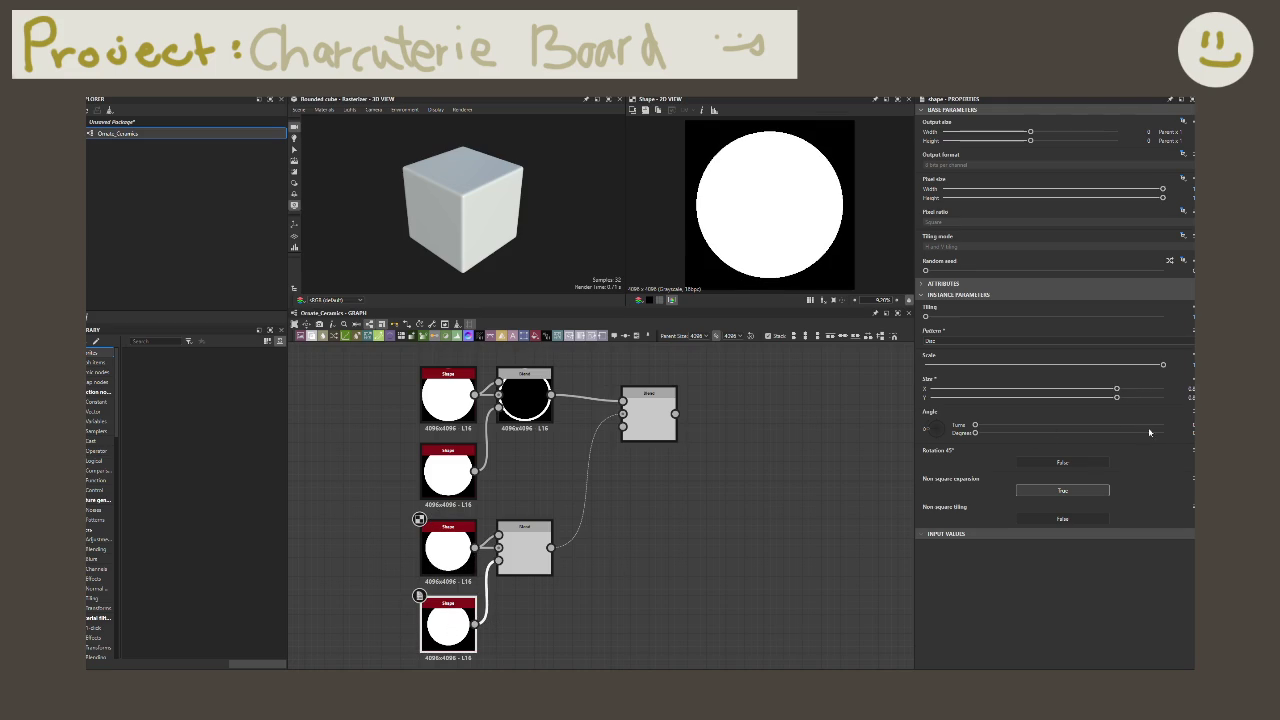
{"action": "left_click", "coordinate": [525, 548]}
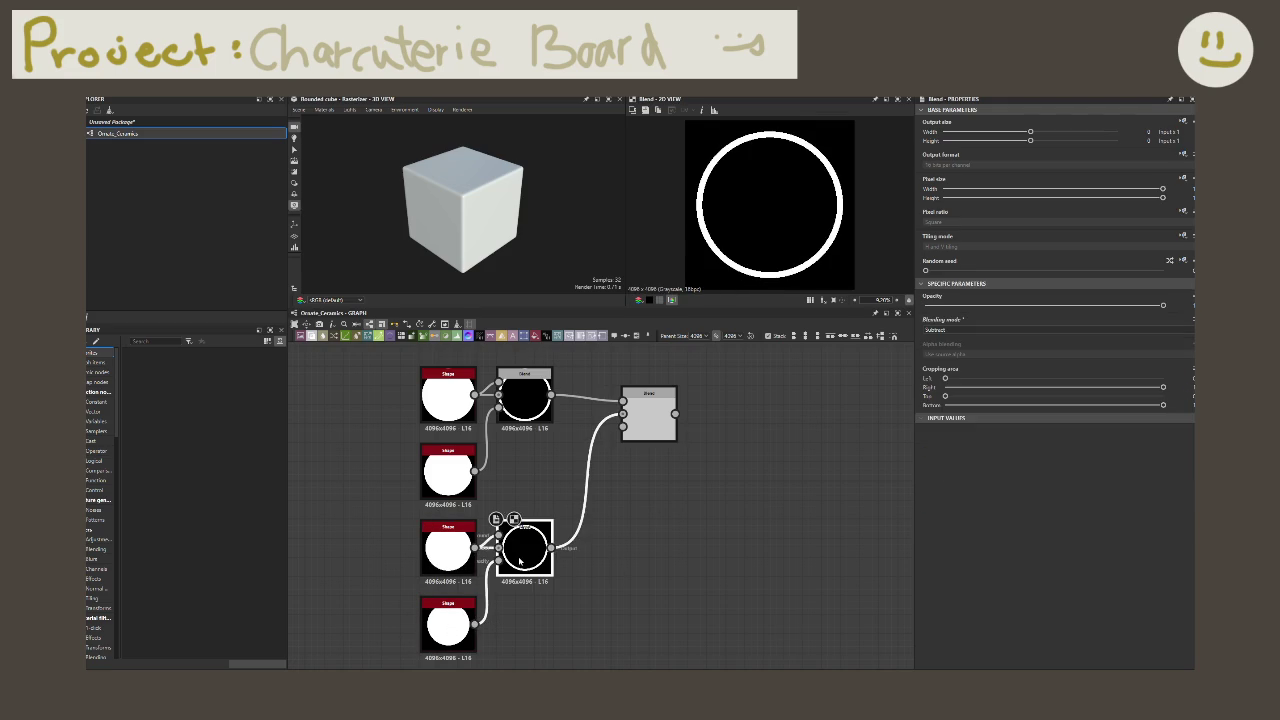
{"action": "left_click", "coordinate": [648, 413]}
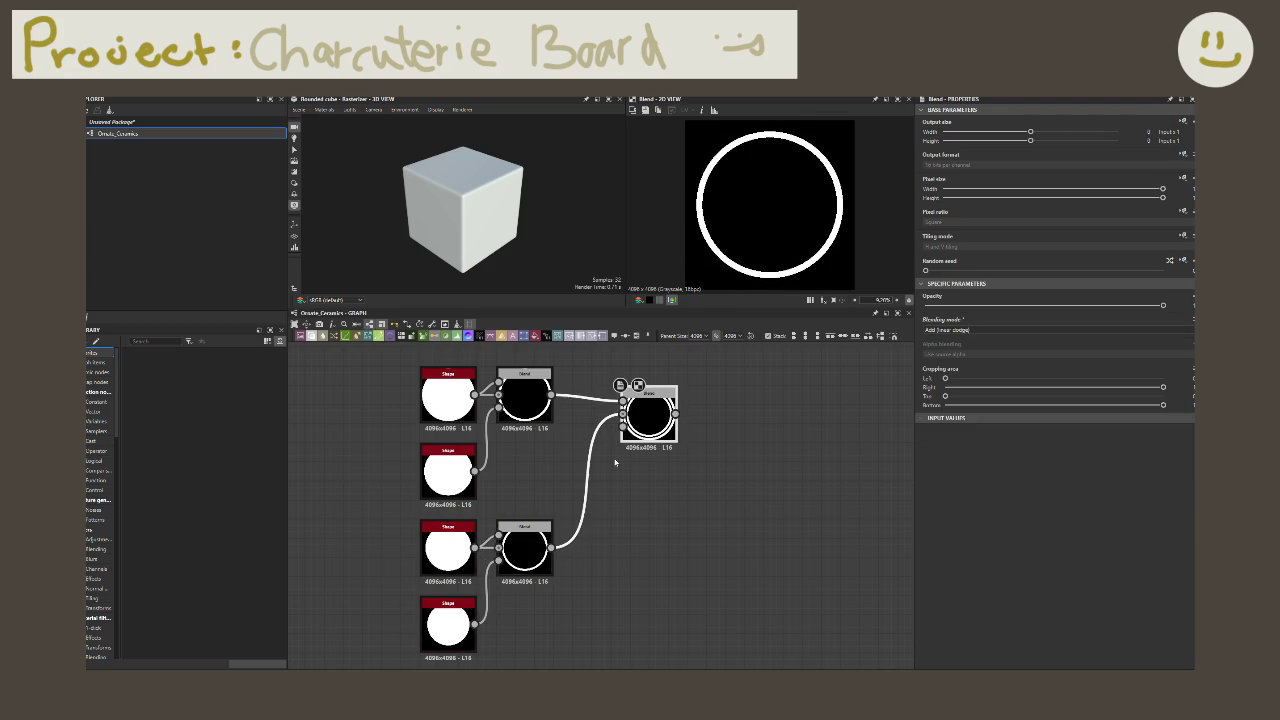
{"action": "left_click", "coordinate": [455, 628]}
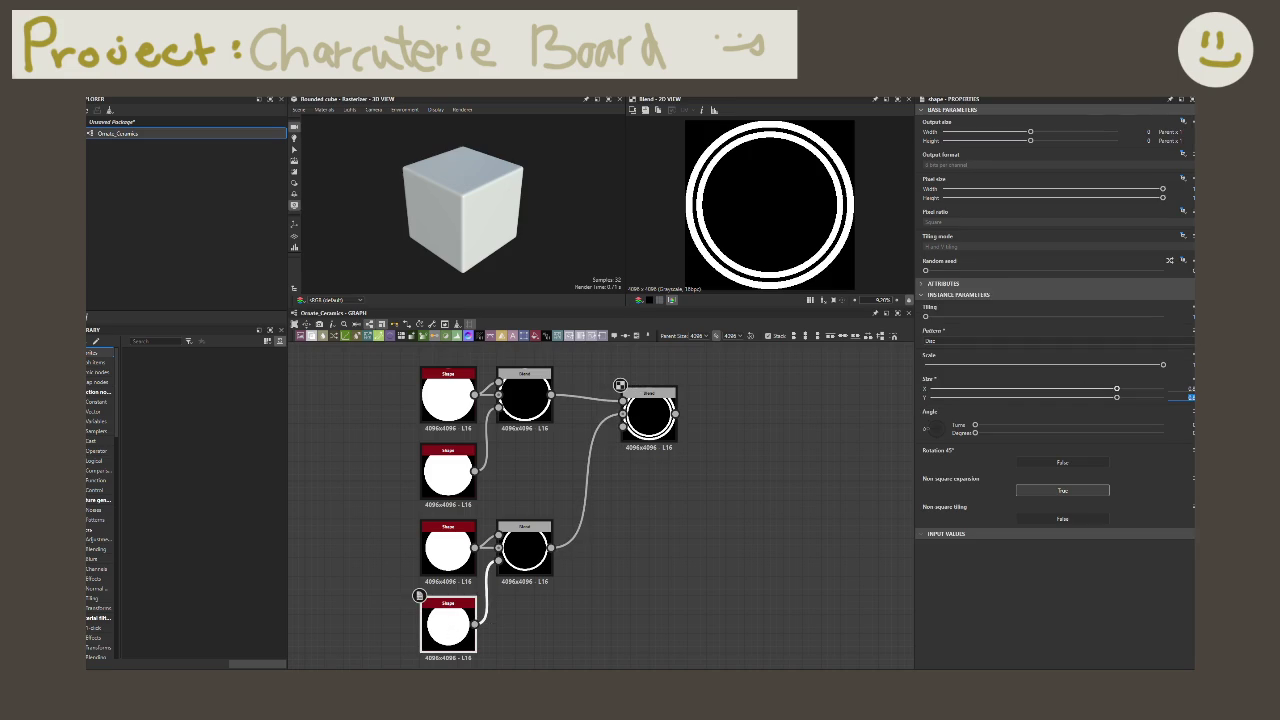
{"action": "left_click_drag", "start_coordinate": [1190, 397], "coordinate": [1200, 397]}
{"action": "left_click", "coordinate": [790, 492]}
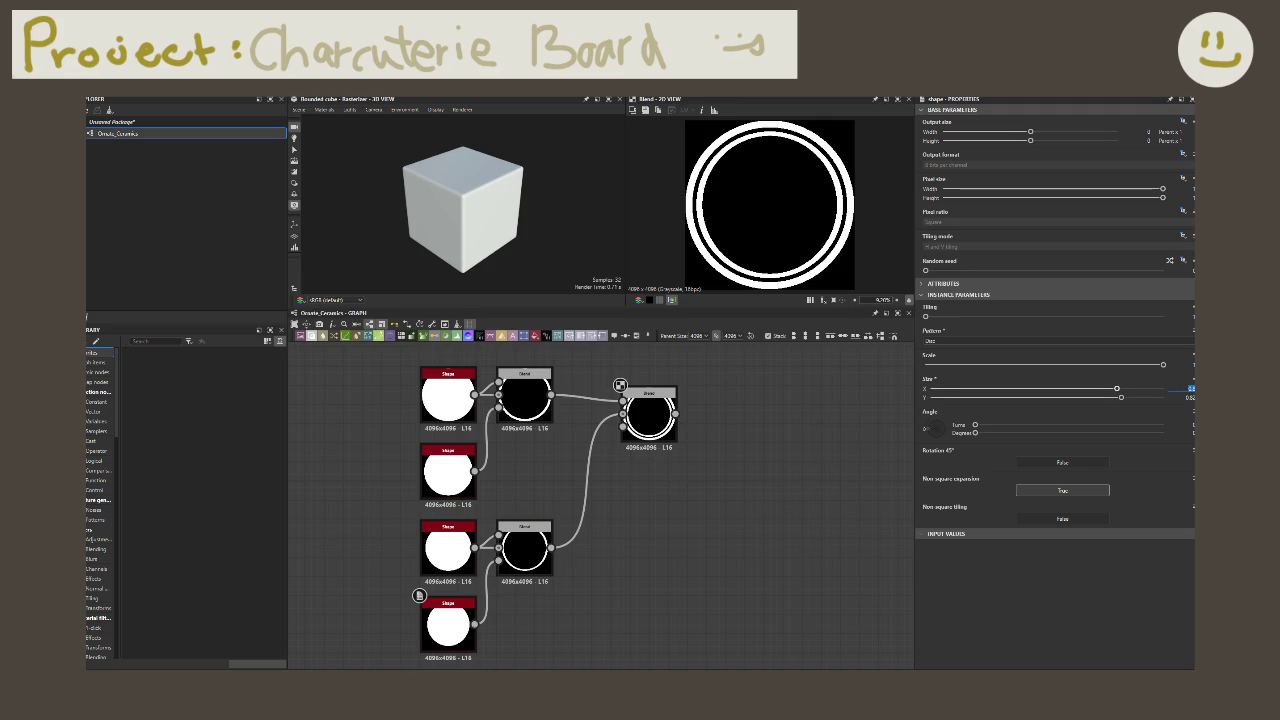
{"action": "key", "text": "BackSpace"}
{"action": "key", "text": "Tab"}
{"action": "type", "text": "0.8"}
{"action": "key", "text": "Tab"}
{"action": "key", "text": "Return"}
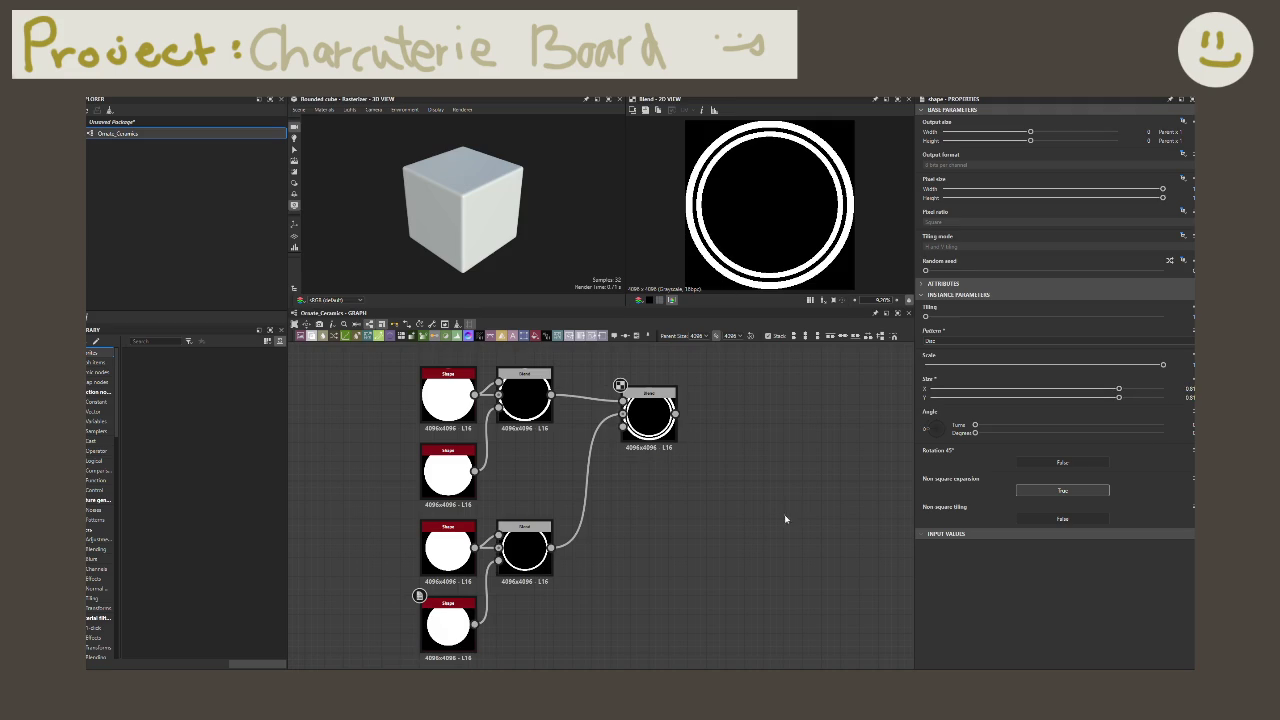
{"action": "left_click", "coordinate": [650, 418]}
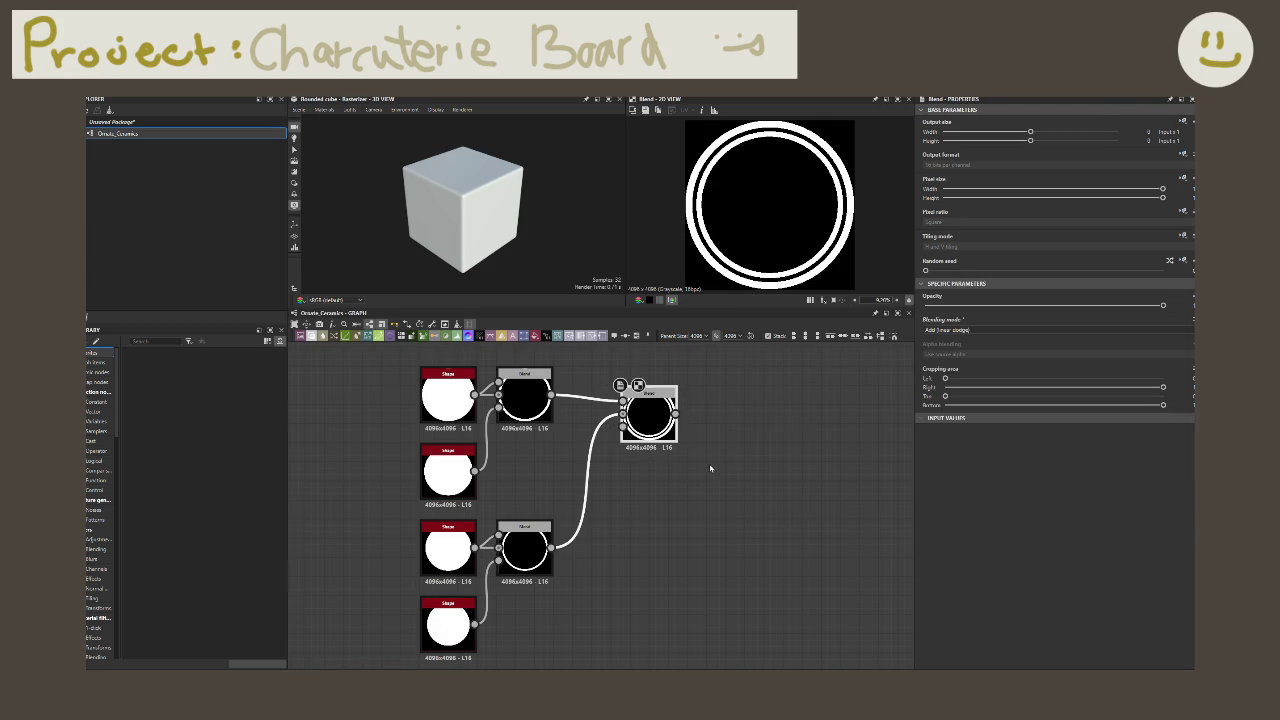
Step: Add a Transformation 2D node after the final Add Blend
{"action": "scroll", "coordinate": [712, 467], "scroll_direction": "down", "scroll_amount": 2}
{"action": "scroll", "coordinate": [706, 463], "scroll_direction": "down", "scroll_amount": 1}
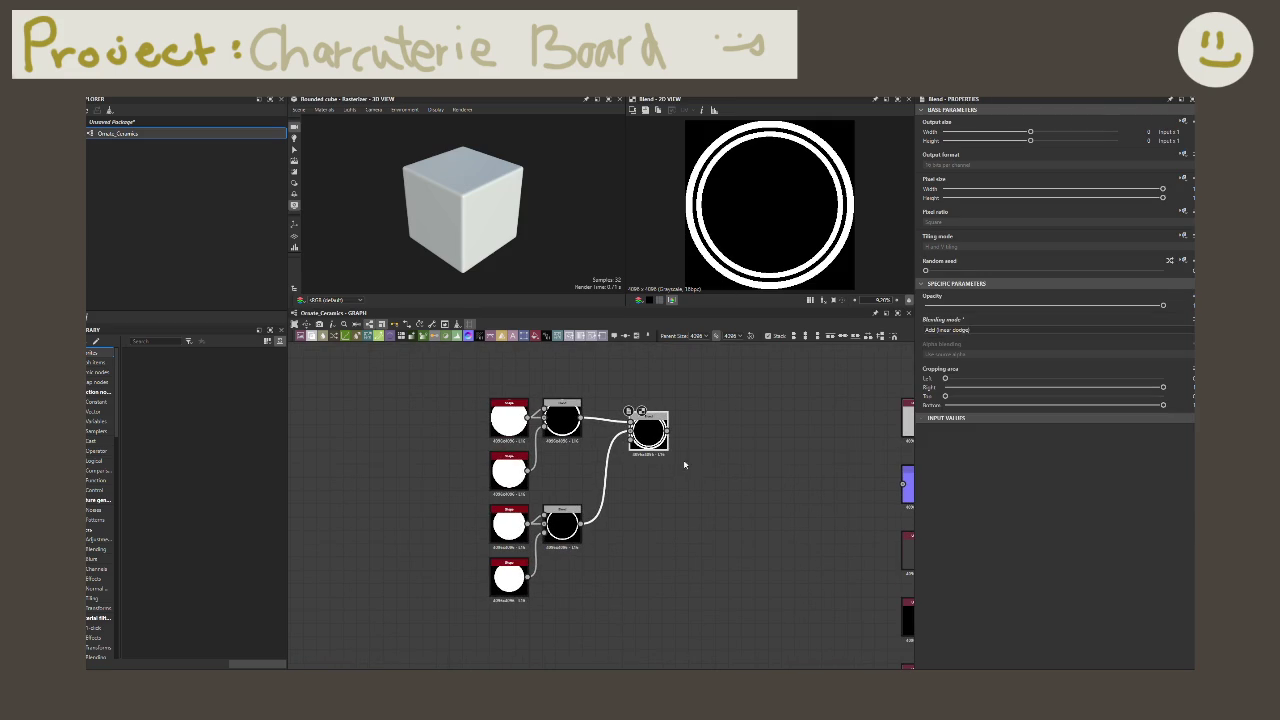
{"action": "left_click_drag", "start_coordinate": [667, 431], "coordinate": [703, 434]}
{"action": "type", "text": "trans"}
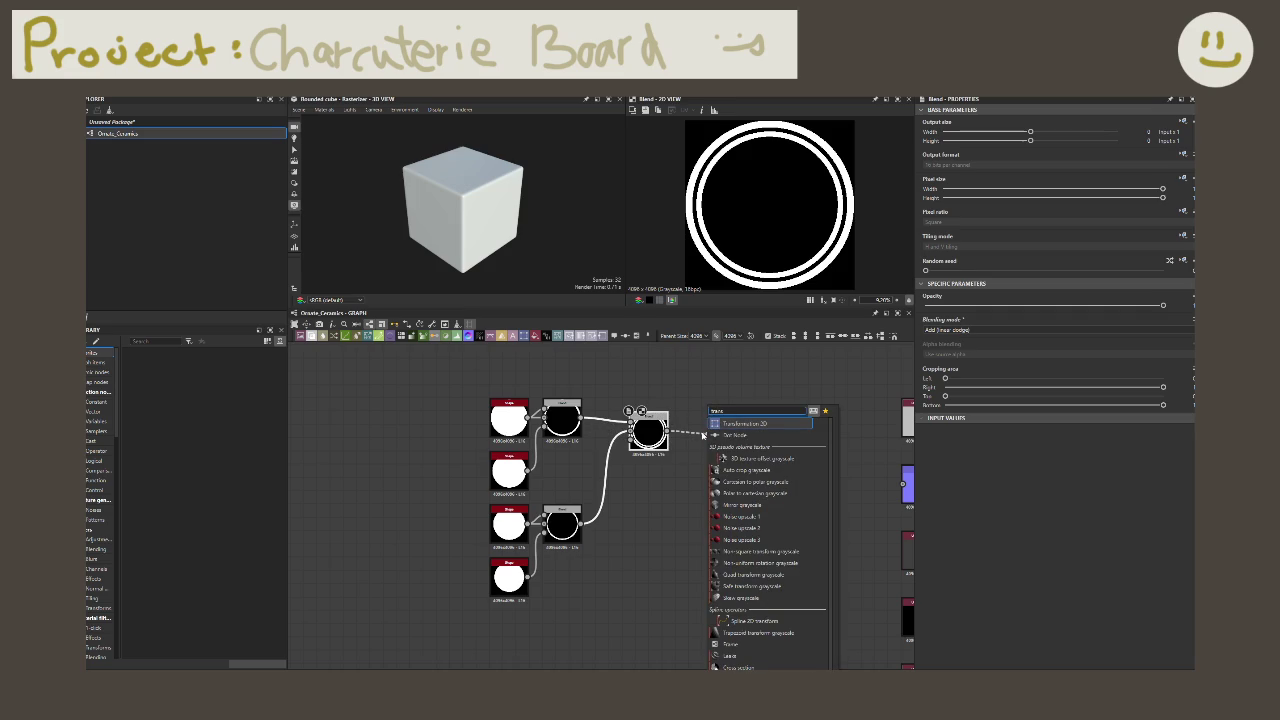
{"action": "key", "text": "Return"}
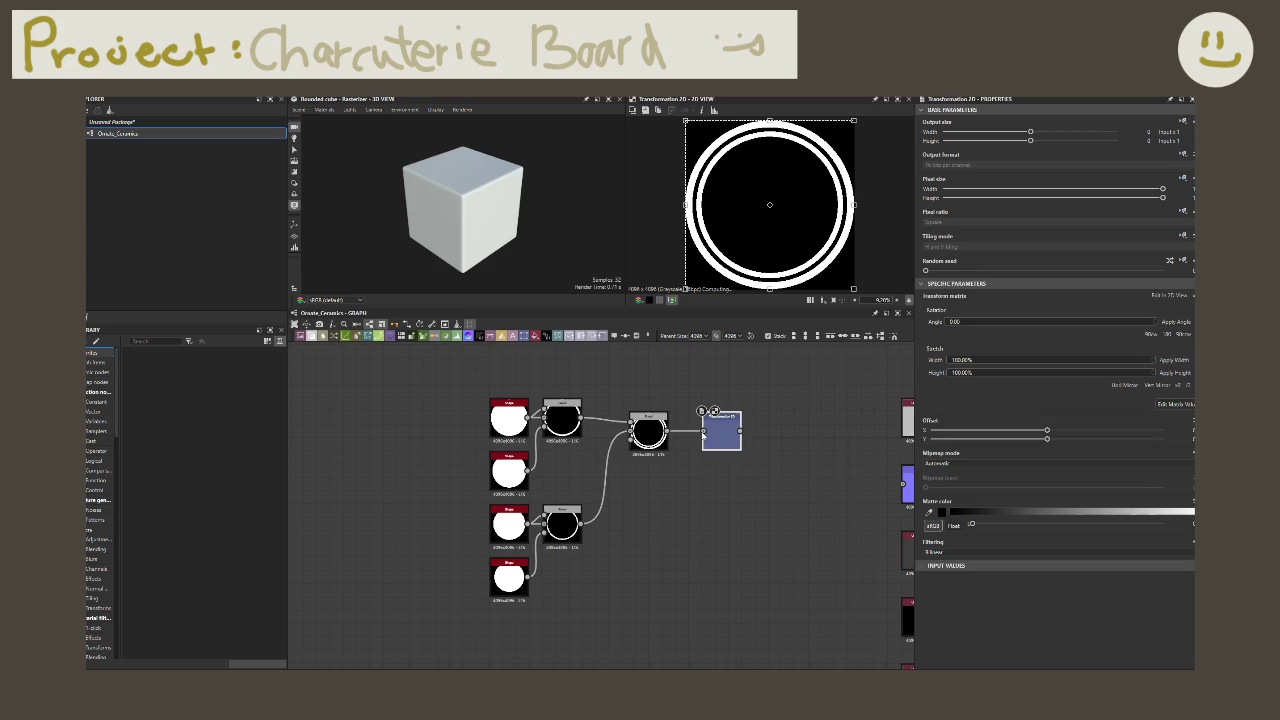
Step: Drag Offset X right so the double ring splits into half-rings at both edges
{"action": "scroll", "coordinate": [700, 433], "scroll_direction": "up", "scroll_amount": 2}
{"action": "scroll", "coordinate": [700, 433], "scroll_direction": "up", "scroll_amount": 3}
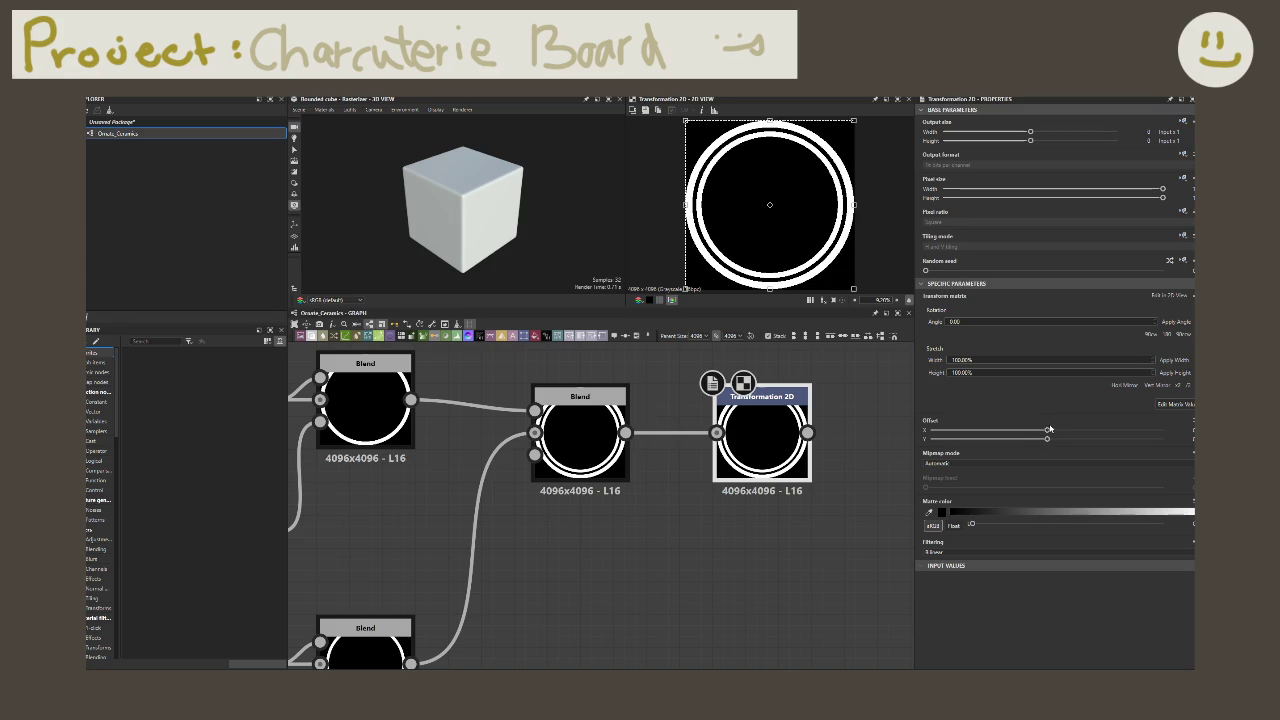
{"action": "left_click_drag", "start_coordinate": [1048, 430], "coordinate": [1163, 462]}
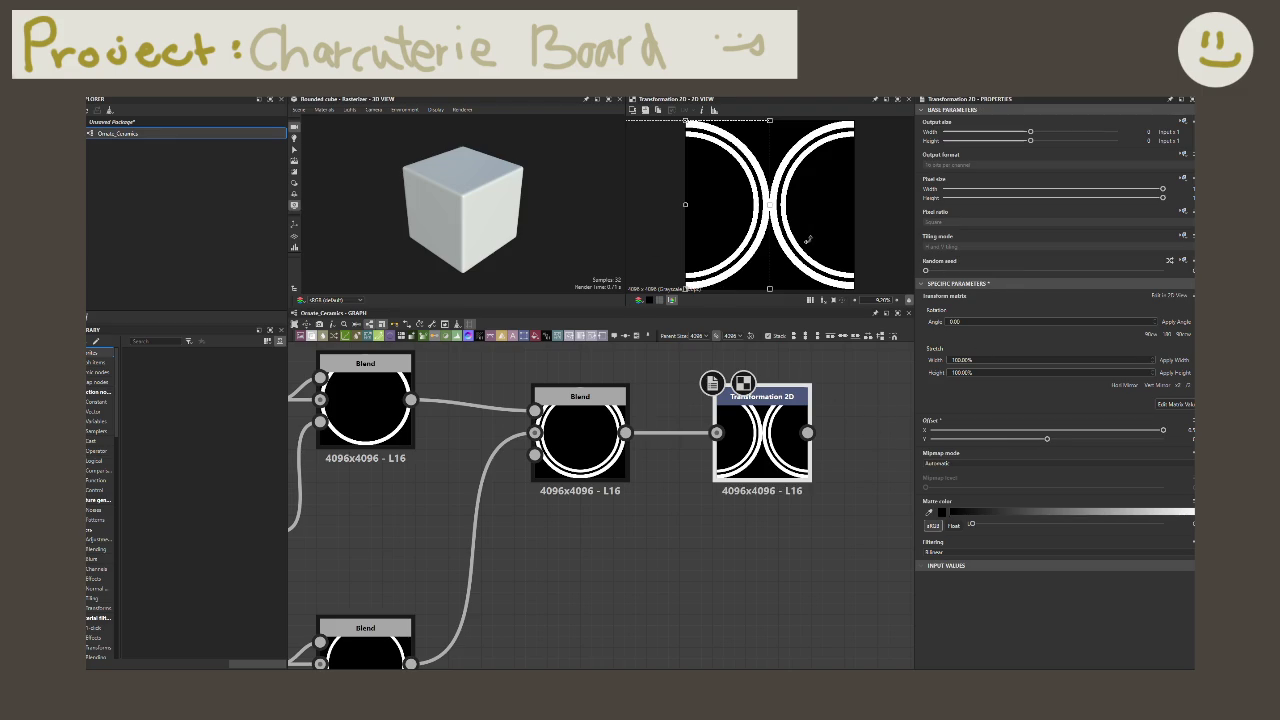
Step: Make the Transformation 2D tiling mode Absolute and set it to No tiling
{"action": "left_click", "coordinate": [1184, 211]}
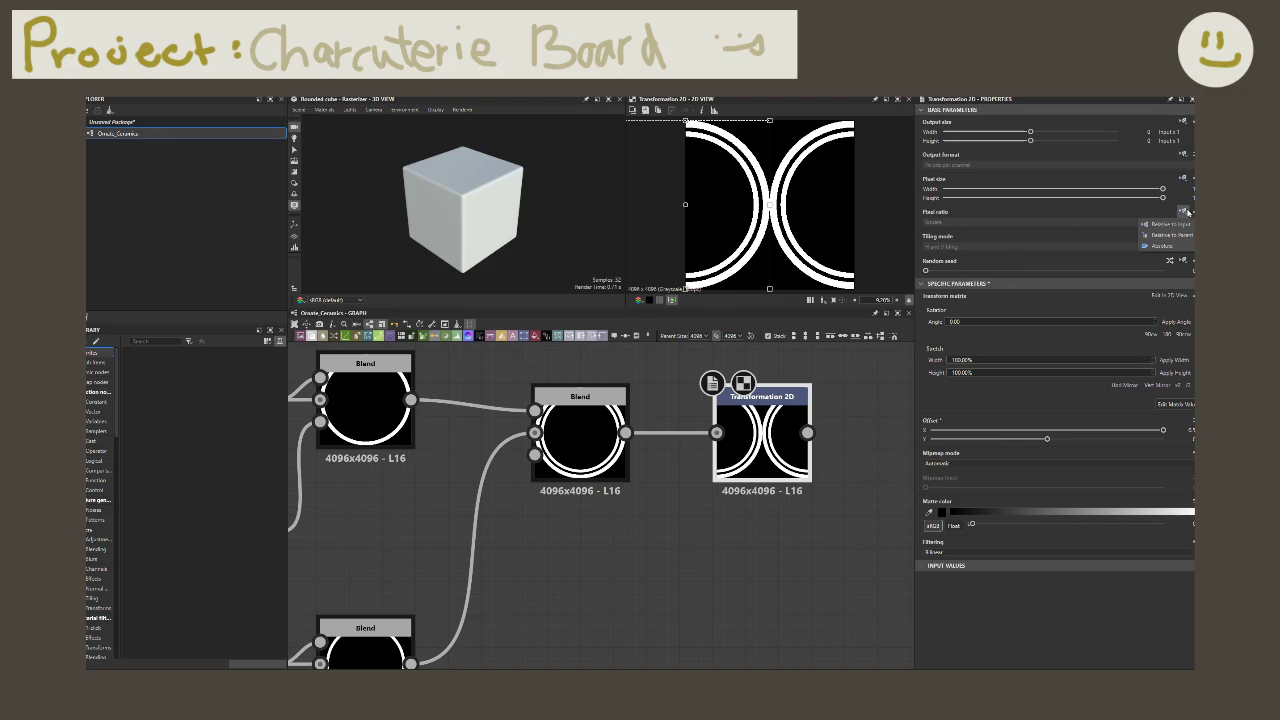
{"action": "left_click", "coordinate": [1162, 246]}
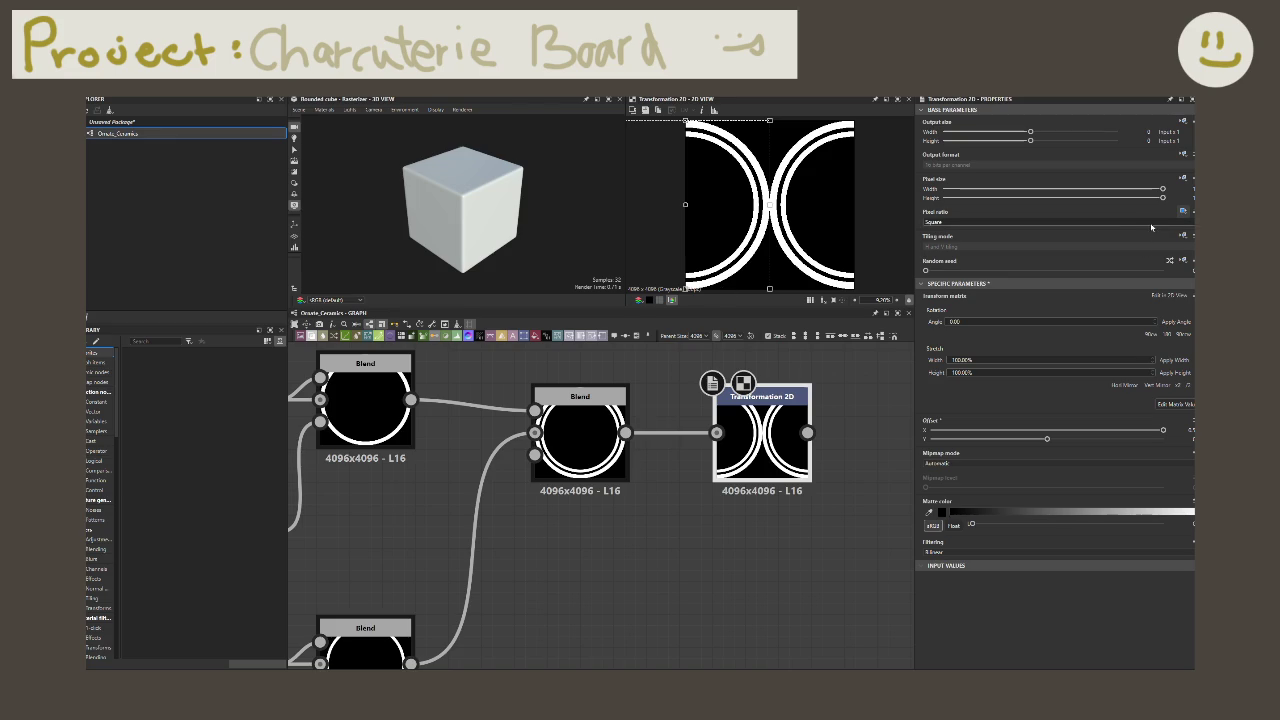
{"action": "left_click", "coordinate": [1184, 212]}
{"action": "left_click", "coordinate": [1168, 223]}
{"action": "left_click", "coordinate": [1183, 236]}
{"action": "left_click", "coordinate": [1162, 271]}
{"action": "left_click", "coordinate": [1142, 249]}
{"action": "left_click", "coordinate": [1077, 252]}
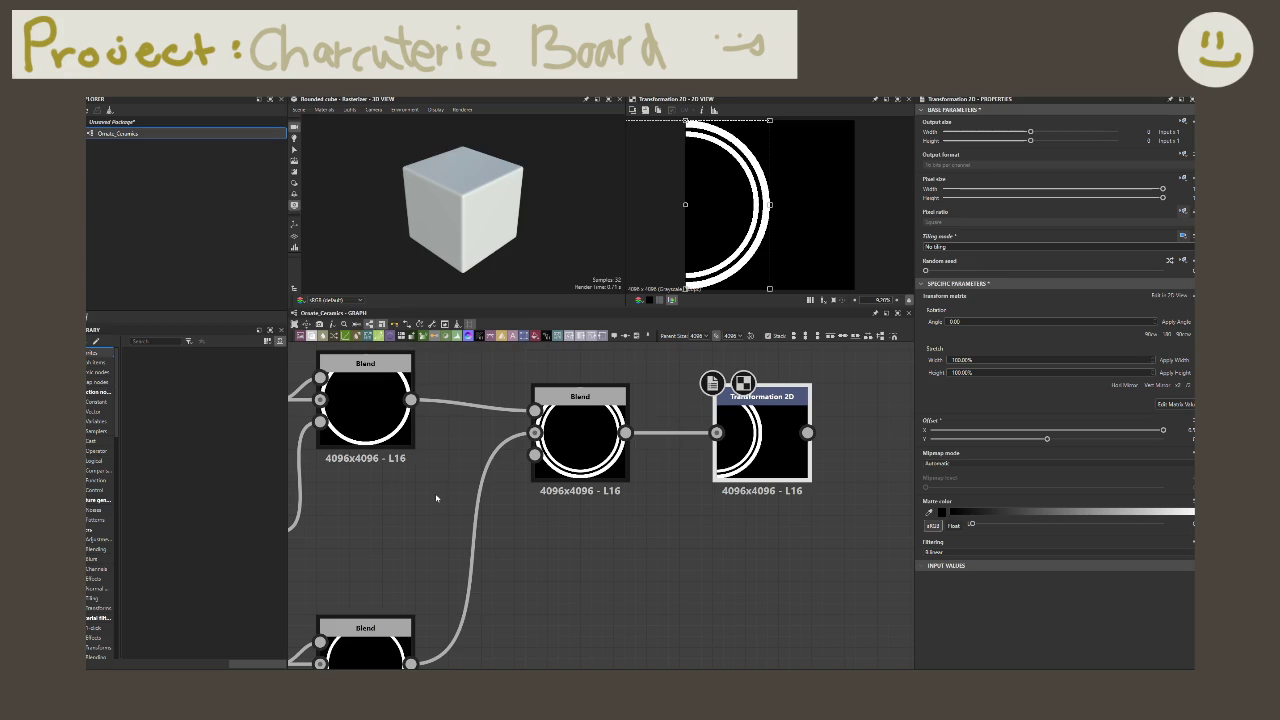
{"action": "key", "text": "f"}
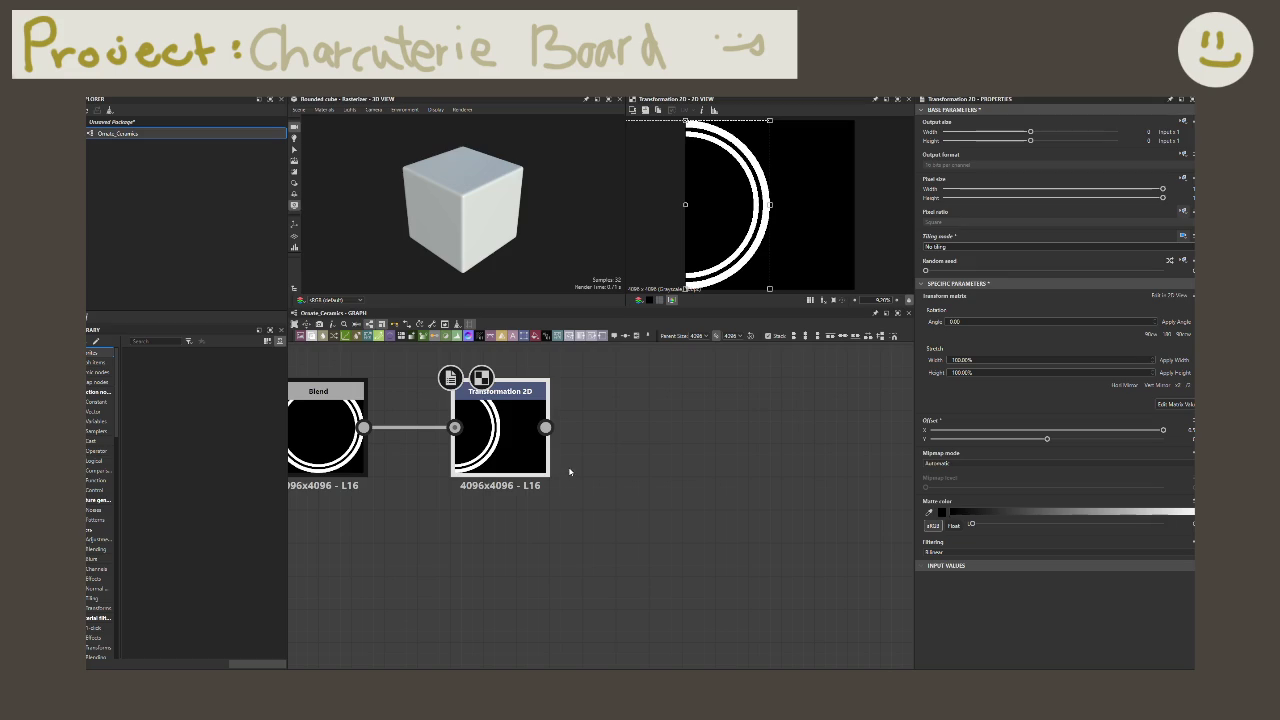
Step: Add a Mirror grayscale node after Transformation 2D and push its Axis X offset right
{"action": "left_click_drag", "start_coordinate": [545, 427], "coordinate": [697, 437]}
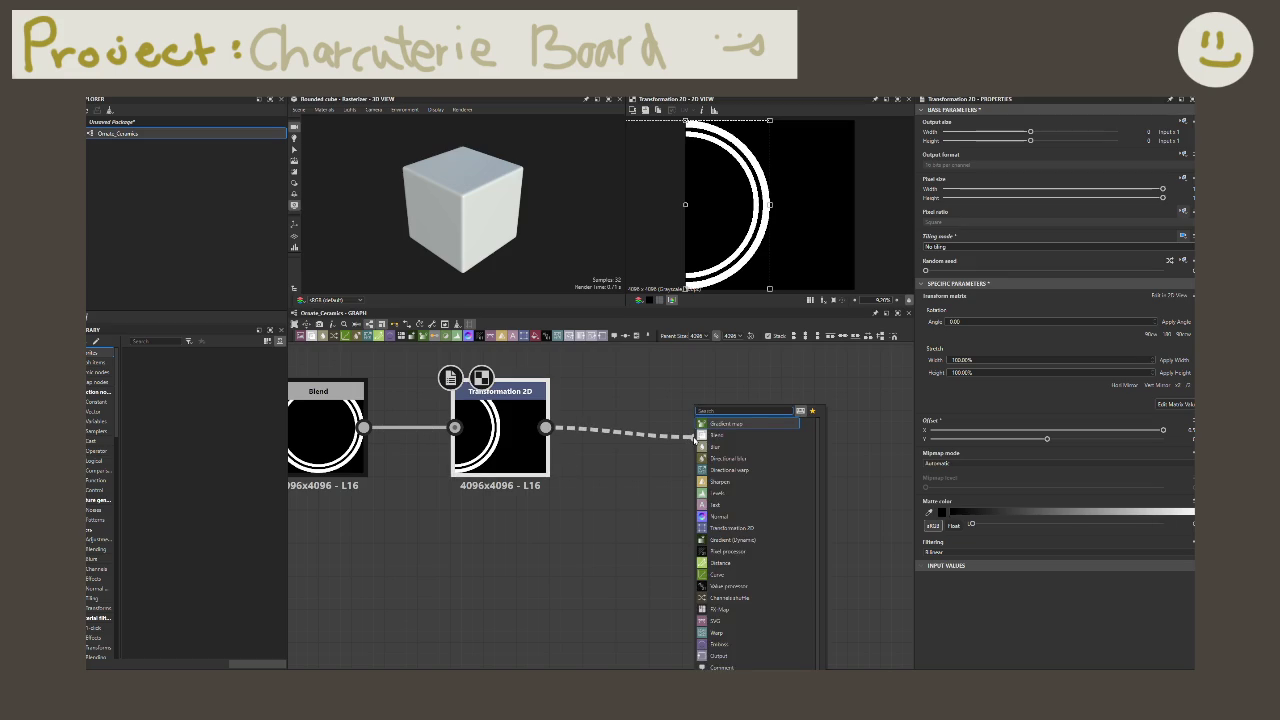
{"action": "type", "text": "mirror"}
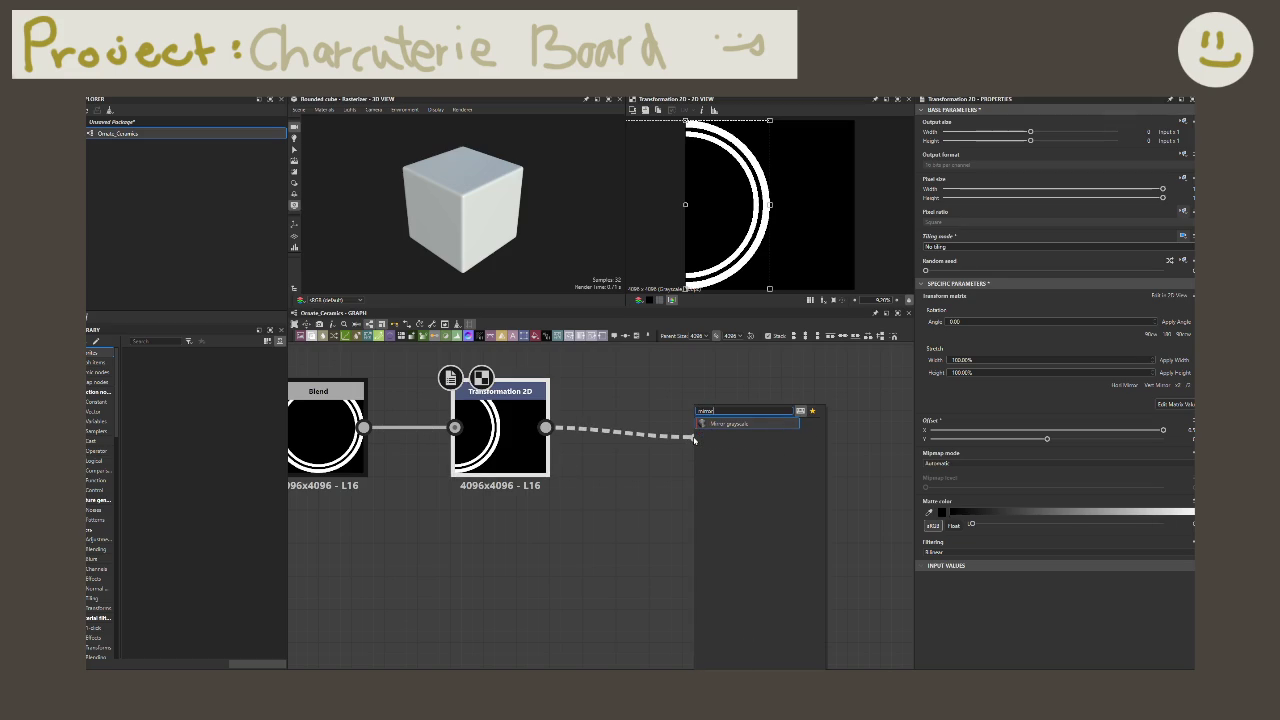
{"action": "key", "text": "Return"}
{"action": "left_click_drag", "start_coordinate": [710, 432], "coordinate": [644, 432]}
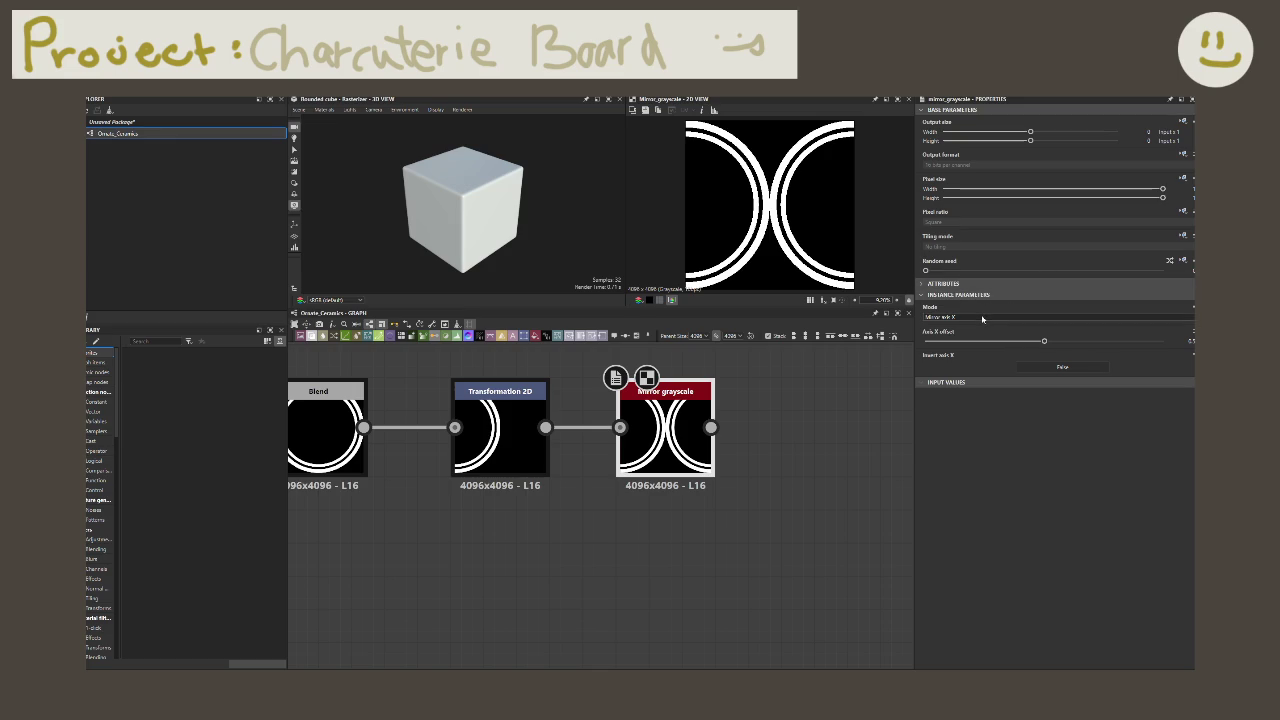
{"action": "mouse_move", "coordinate": [1044, 341]}
{"action": "left_mouse_down"}
{"action": "mouse_move", "coordinate": [1065, 342]}
{"action": "mouse_move", "coordinate": [946, 343]}
{"action": "left_mouse_up"}
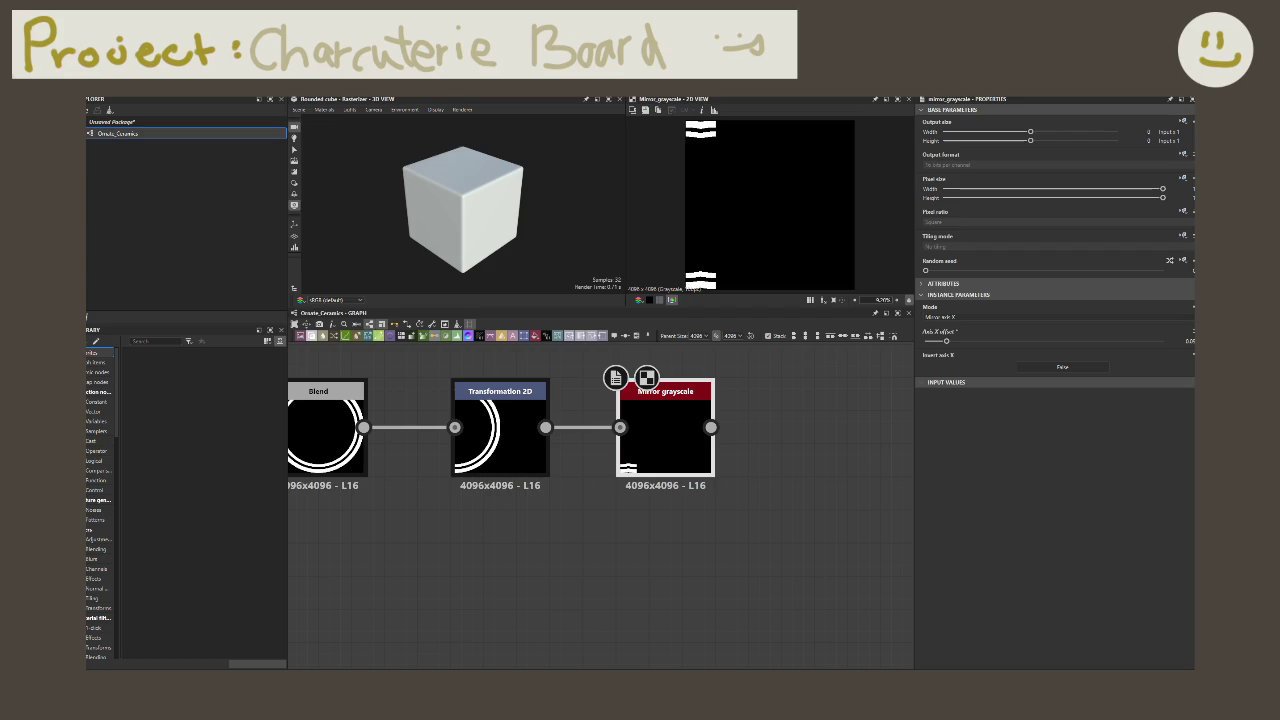
{"action": "left_click", "coordinate": [500, 410]}
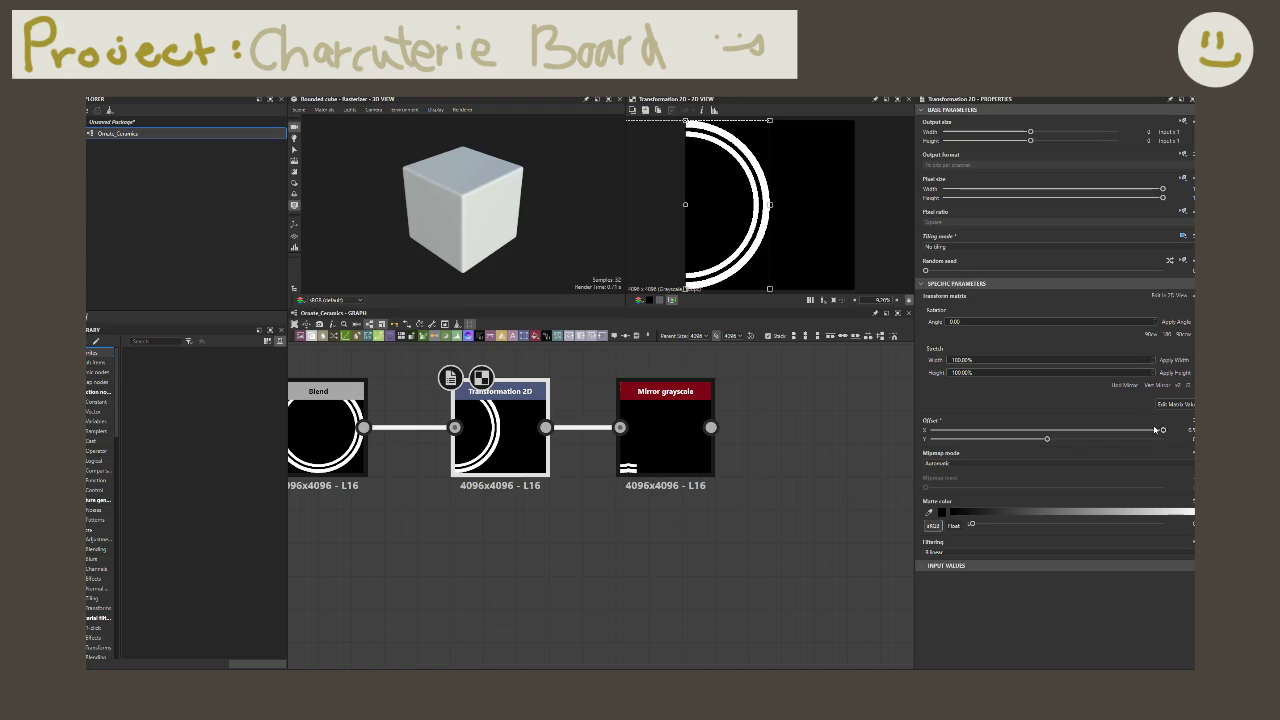
Step: Alternate between Transformation 2D Offset X and the Mirror axis offset until the arcs meet
{"action": "left_click_drag", "start_coordinate": [1162, 430], "coordinate": [1125, 430]}
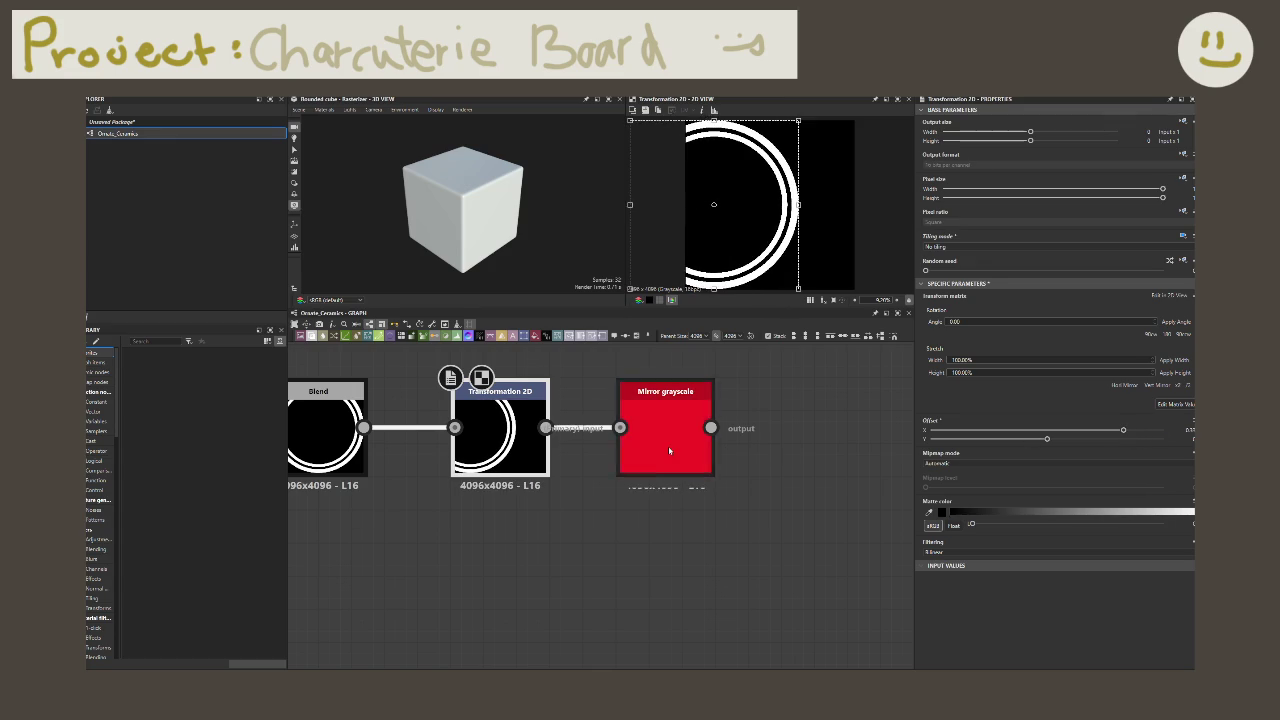
{"action": "left_click", "coordinate": [669, 449]}
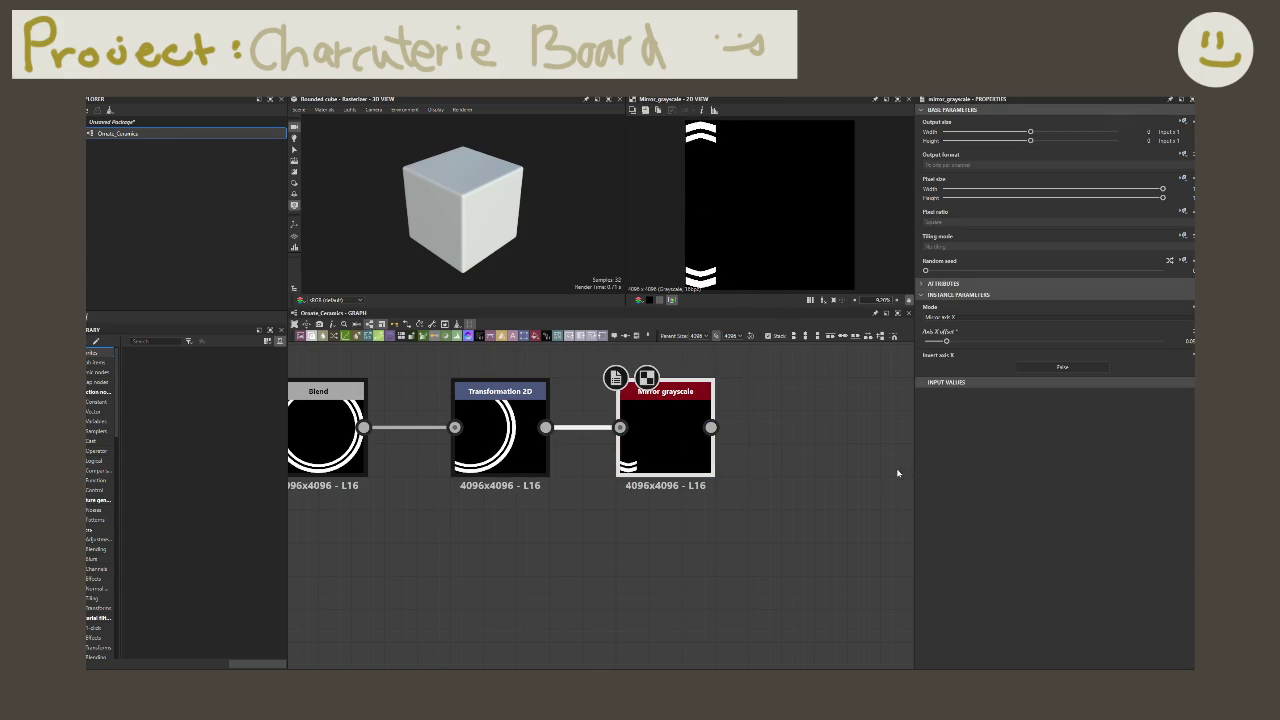
{"action": "mouse_move", "coordinate": [944, 340]}
{"action": "left_mouse_down"}
{"action": "mouse_move", "coordinate": [1163, 341]}
{"action": "mouse_move", "coordinate": [1047, 402]}
{"action": "left_mouse_up"}
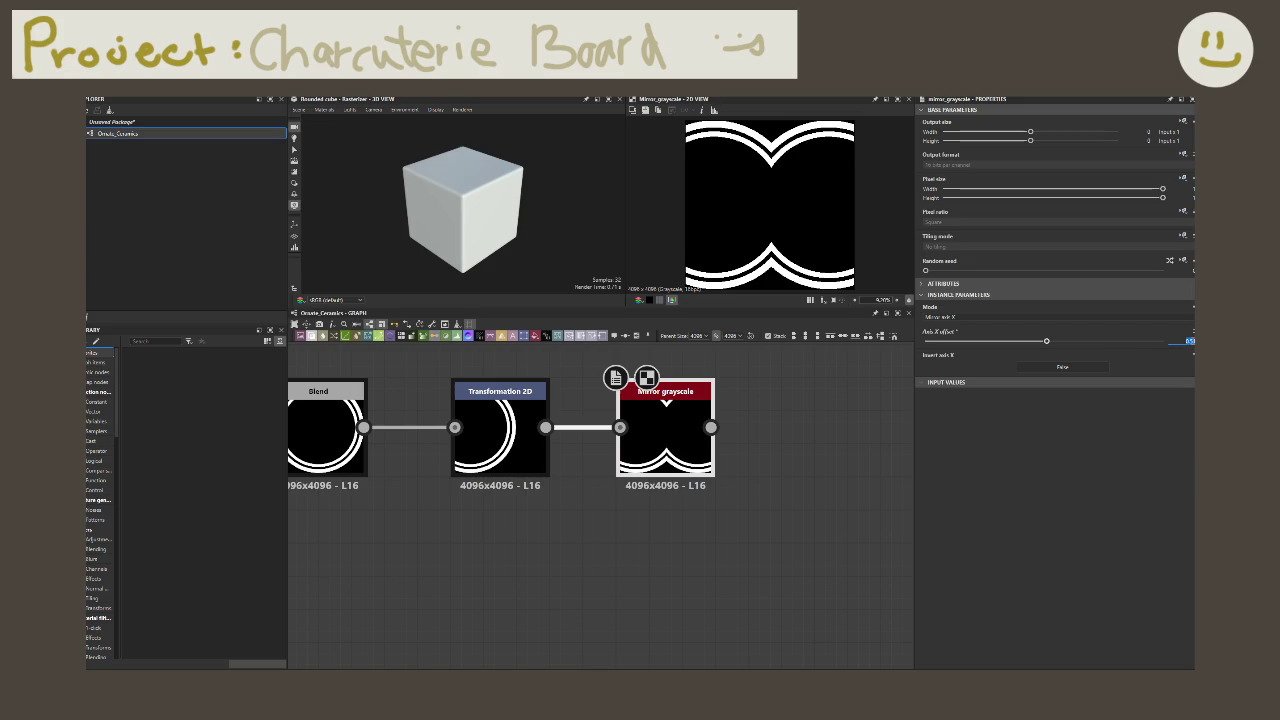
{"action": "left_click_drag", "start_coordinate": [1188, 341], "coordinate": [1042, 432]}
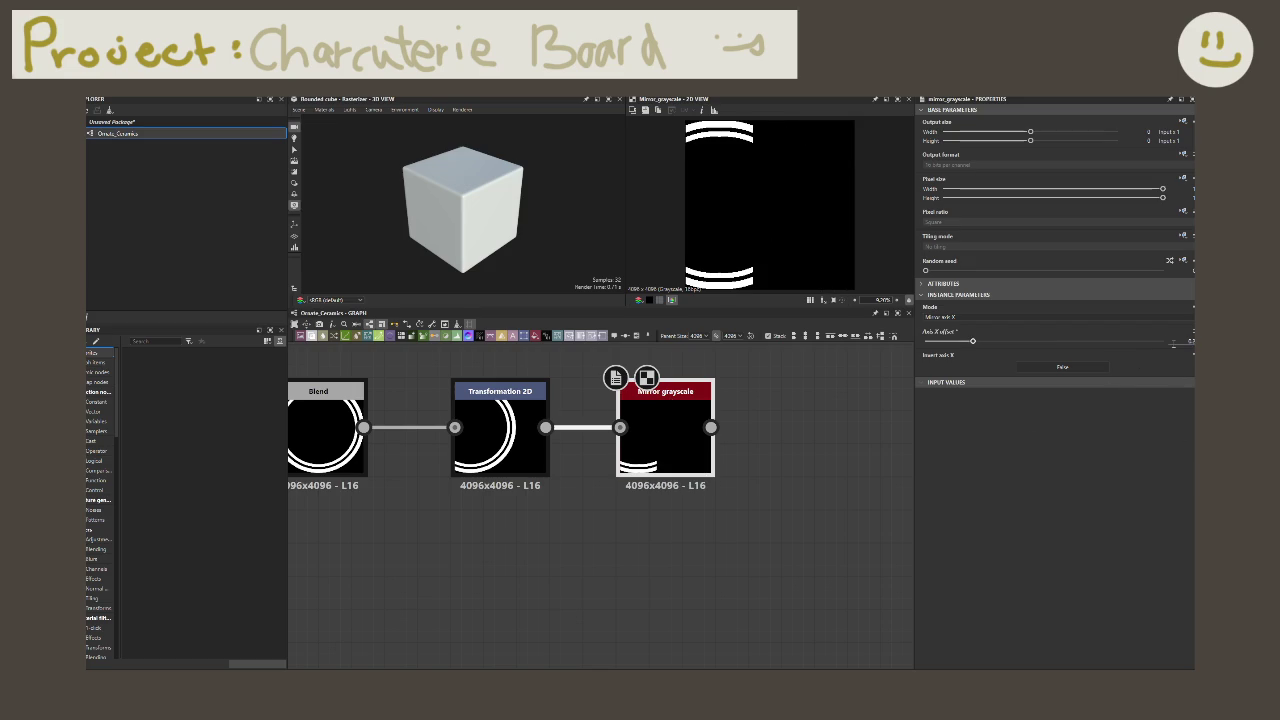
{"action": "key", "text": "ctrl+z"}
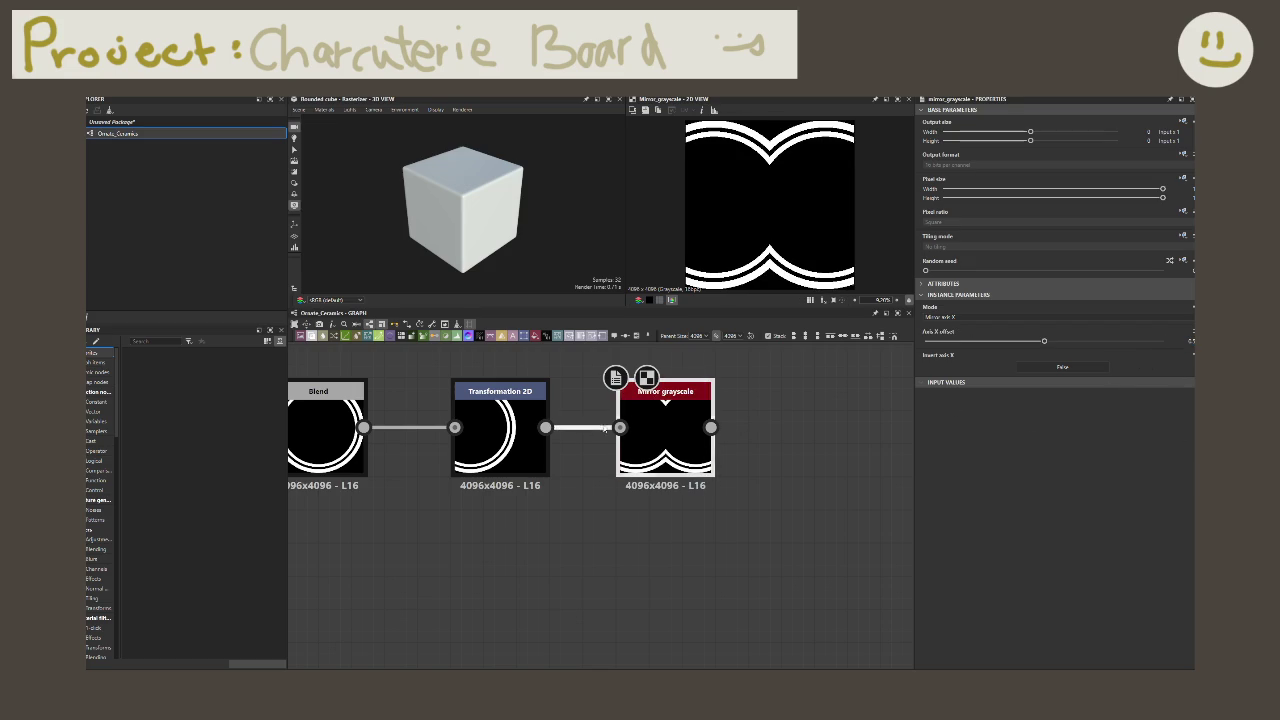
{"action": "left_click", "coordinate": [500, 430]}
{"action": "left_click_drag", "start_coordinate": [1123, 430], "coordinate": [1163, 430]}
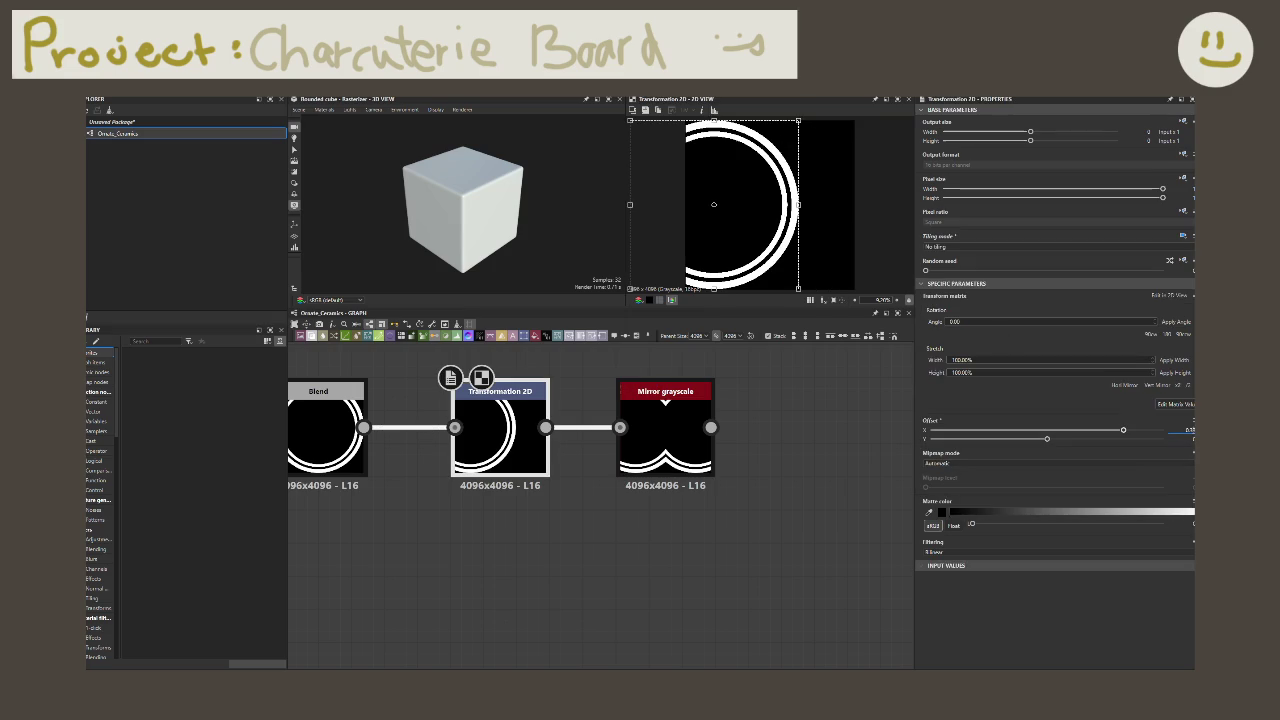
{"action": "left_click", "coordinate": [665, 445]}
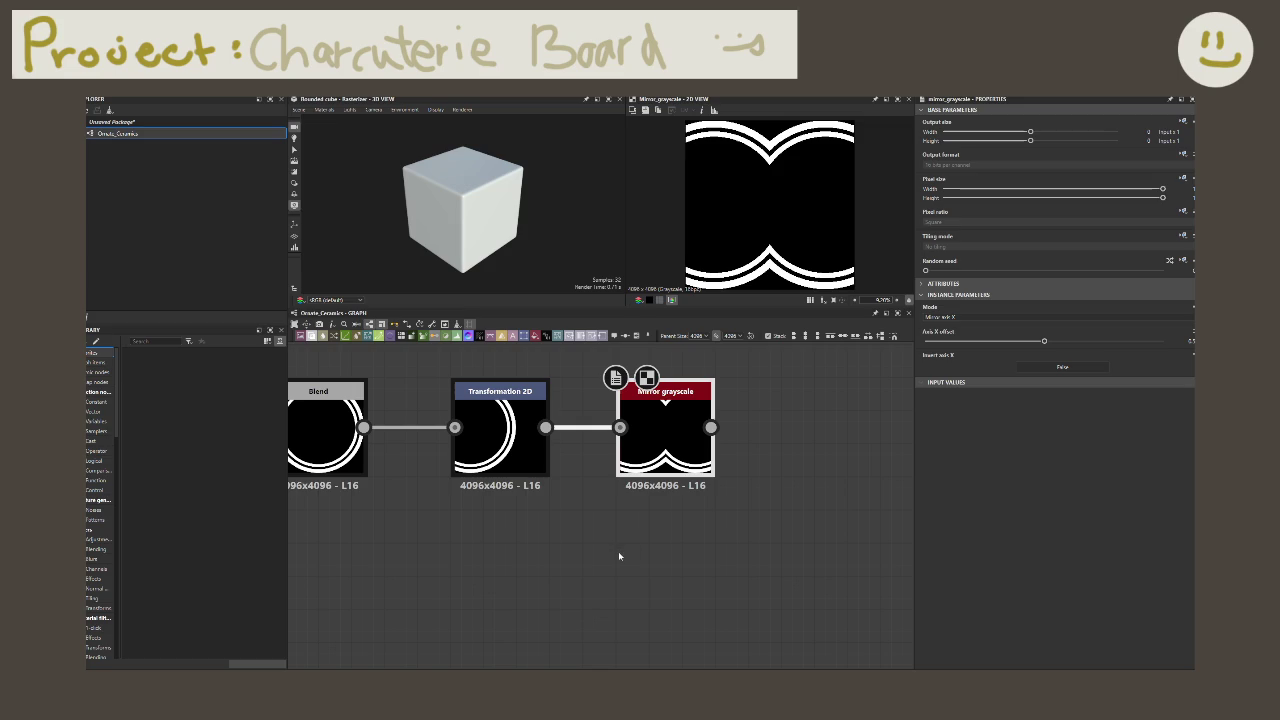
{"action": "left_click", "coordinate": [500, 440]}
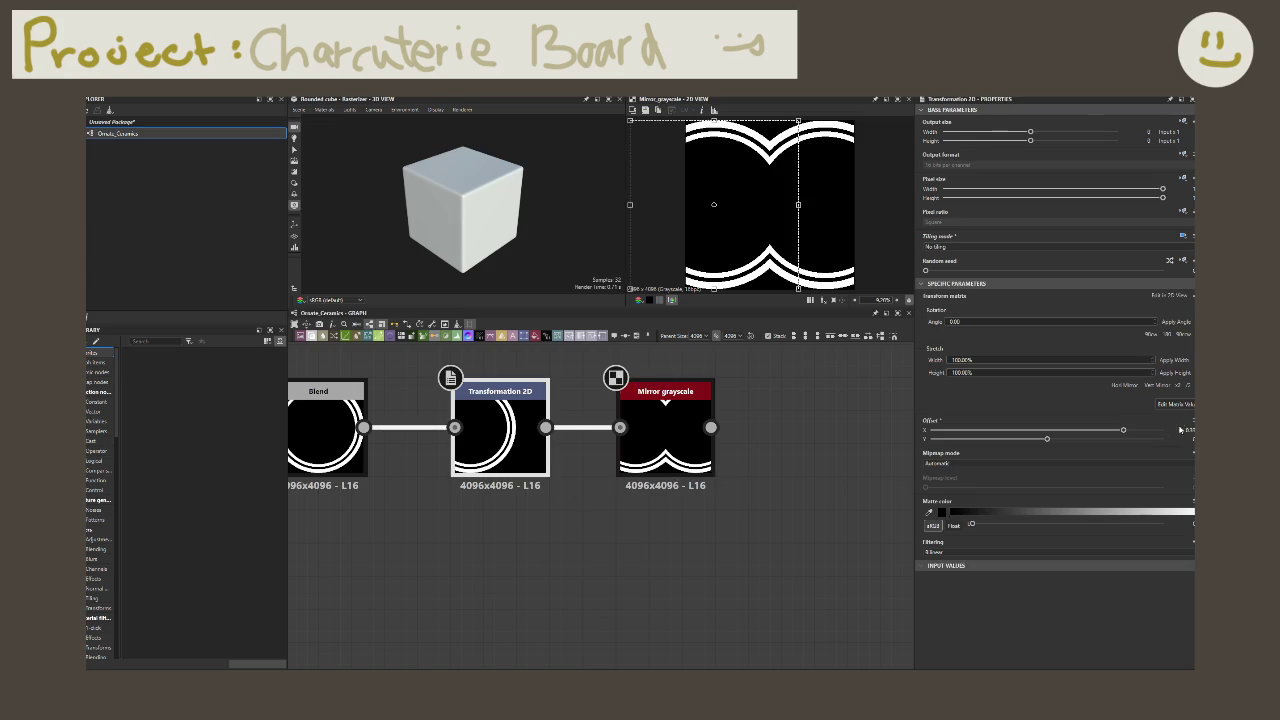
{"action": "left_click_drag", "start_coordinate": [1123, 430], "coordinate": [1119, 434]}
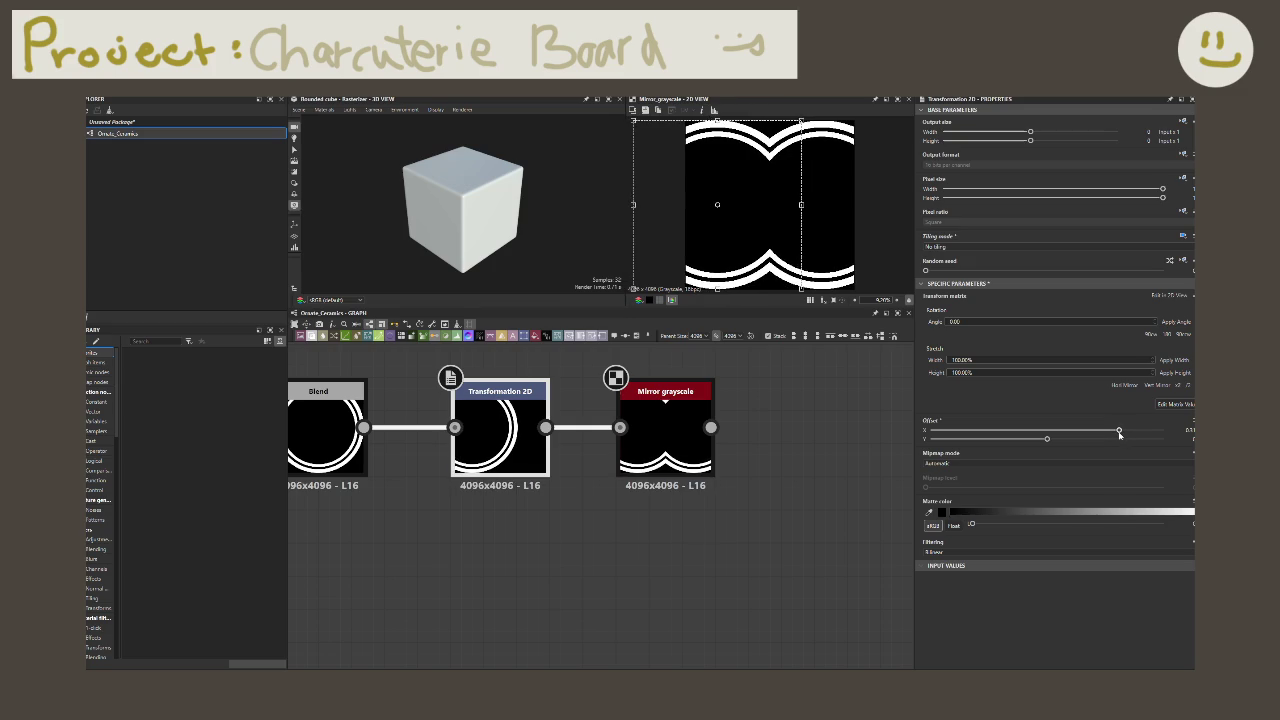
{"action": "left_click_drag", "start_coordinate": [1119, 434], "coordinate": [1125, 437]}
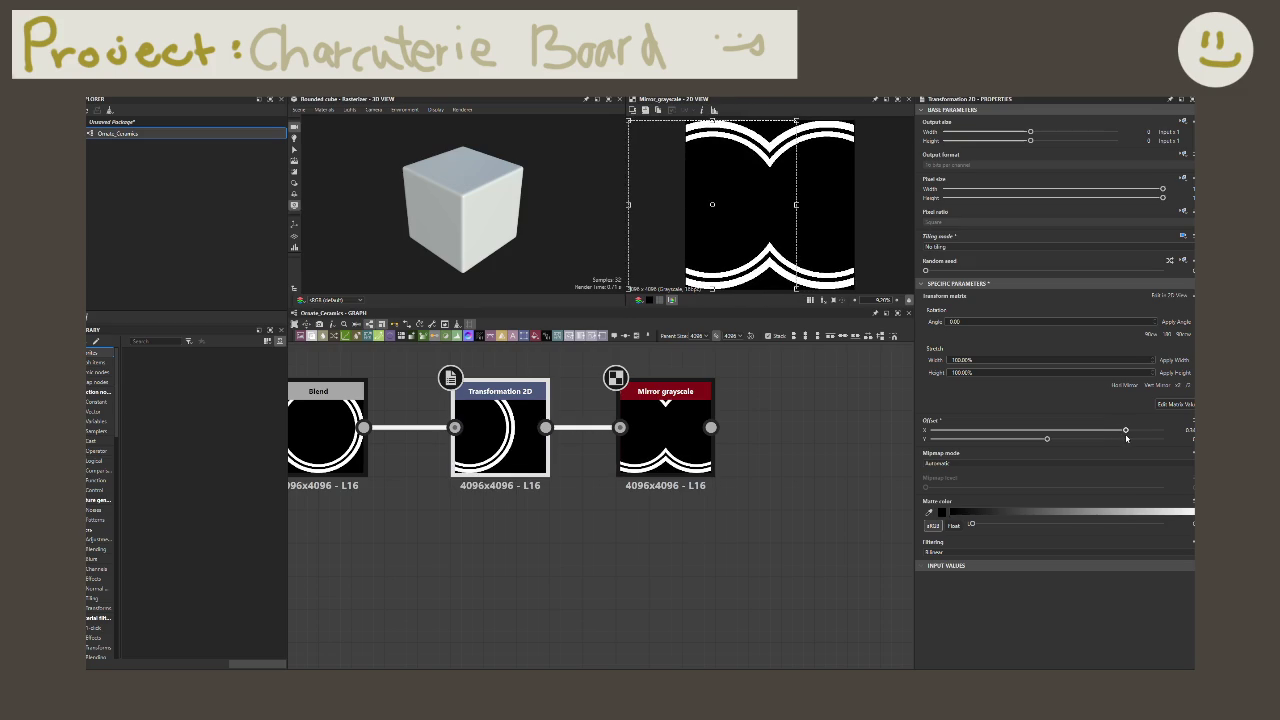
Step: Set Transformation 2D Offset X to exactly 0.52 and preview its output
{"action": "double_click", "coordinate": [1186, 429]}
{"action": "key", "text": "BackSpace"}
{"action": "type", "text": "0.52"}
{"action": "key", "text": "Return"}
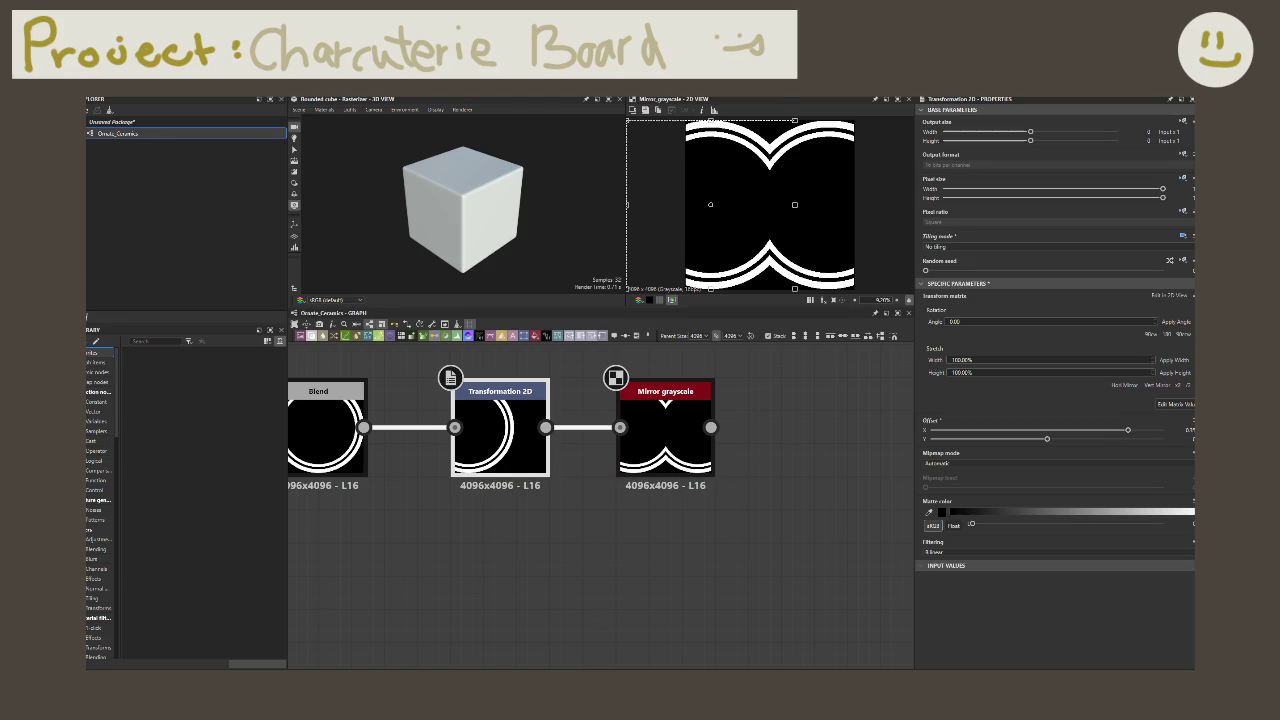
{"action": "left_click", "coordinate": [800, 526]}
{"action": "double_click", "coordinate": [500, 445]}
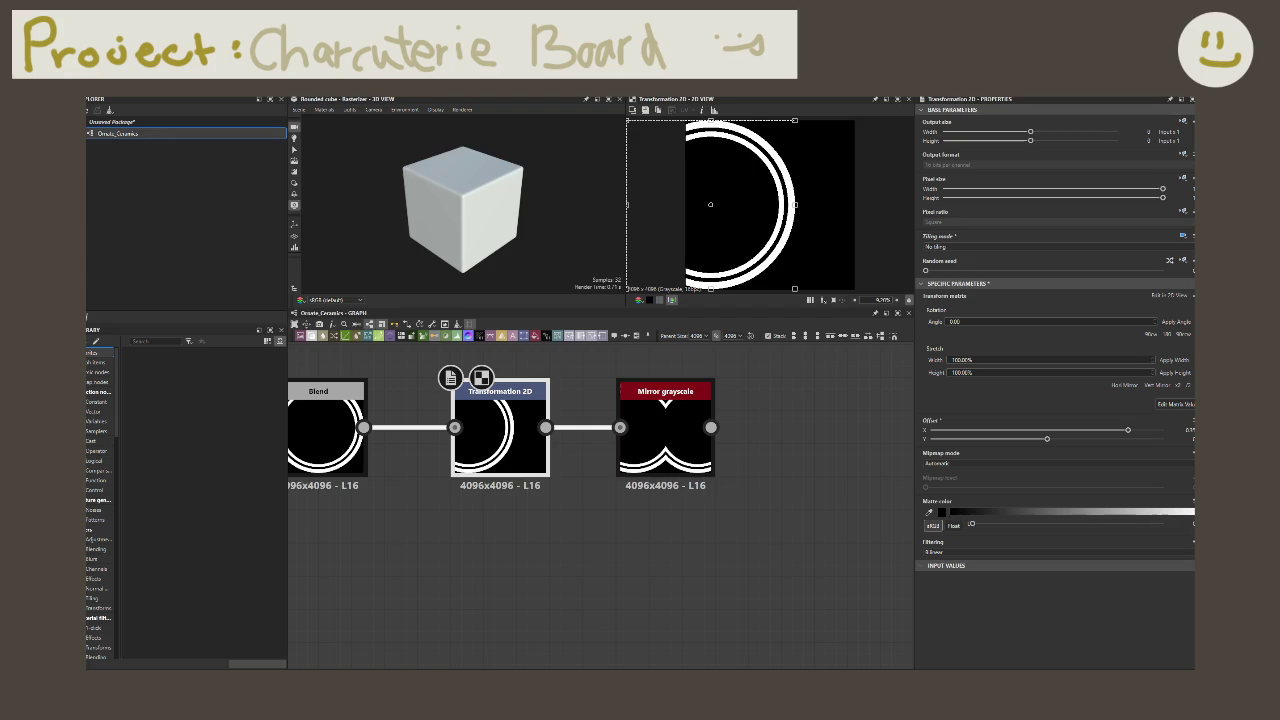
{"action": "right_click", "coordinate": [512, 536]}
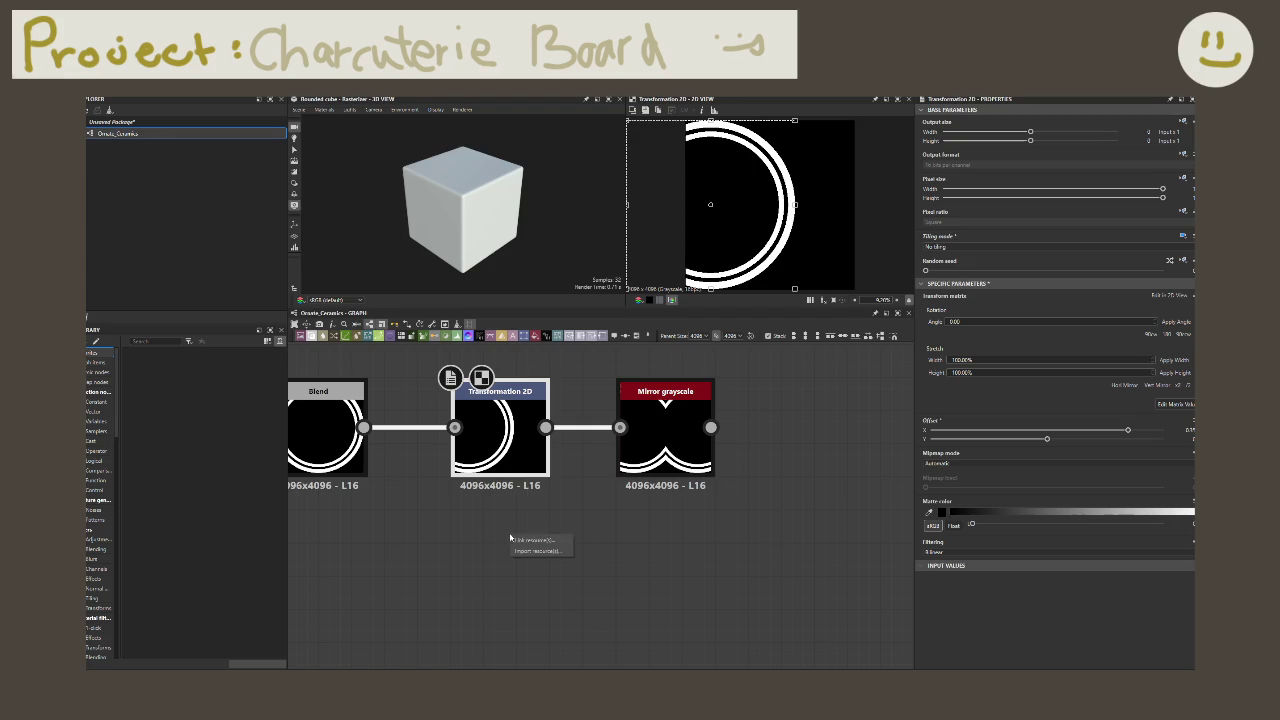
Step: Import the OrnateCeramics tile image as a package resource, deleting its bitmap node
{"action": "left_click", "coordinate": [535, 551]}
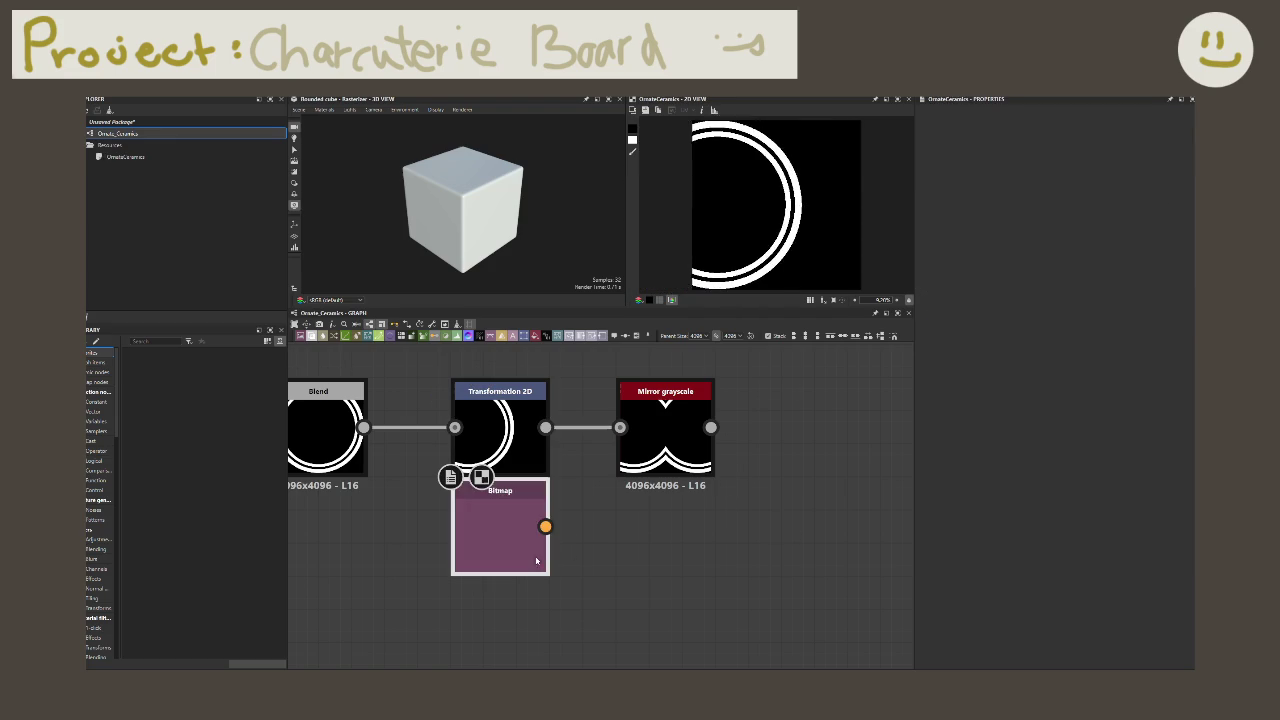
{"action": "scroll", "coordinate": [548, 560], "scroll_direction": "down", "scroll_amount": 2}
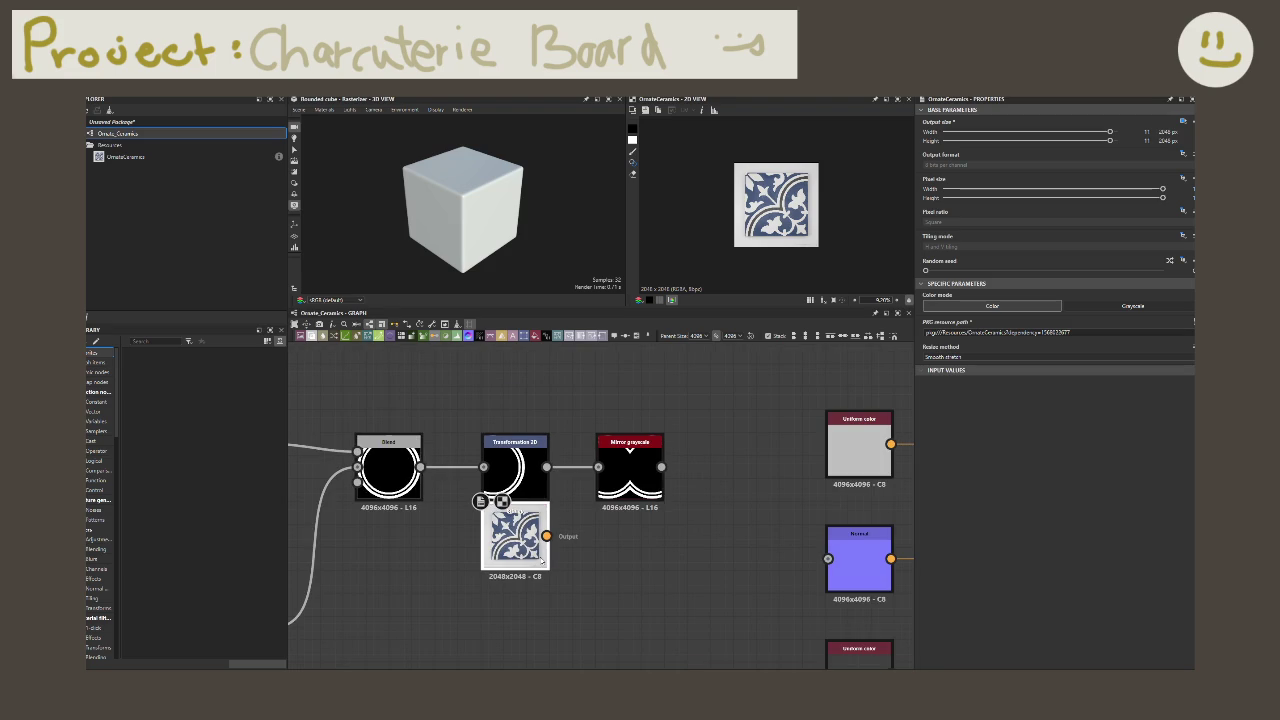
{"action": "right_click", "coordinate": [498, 540]}
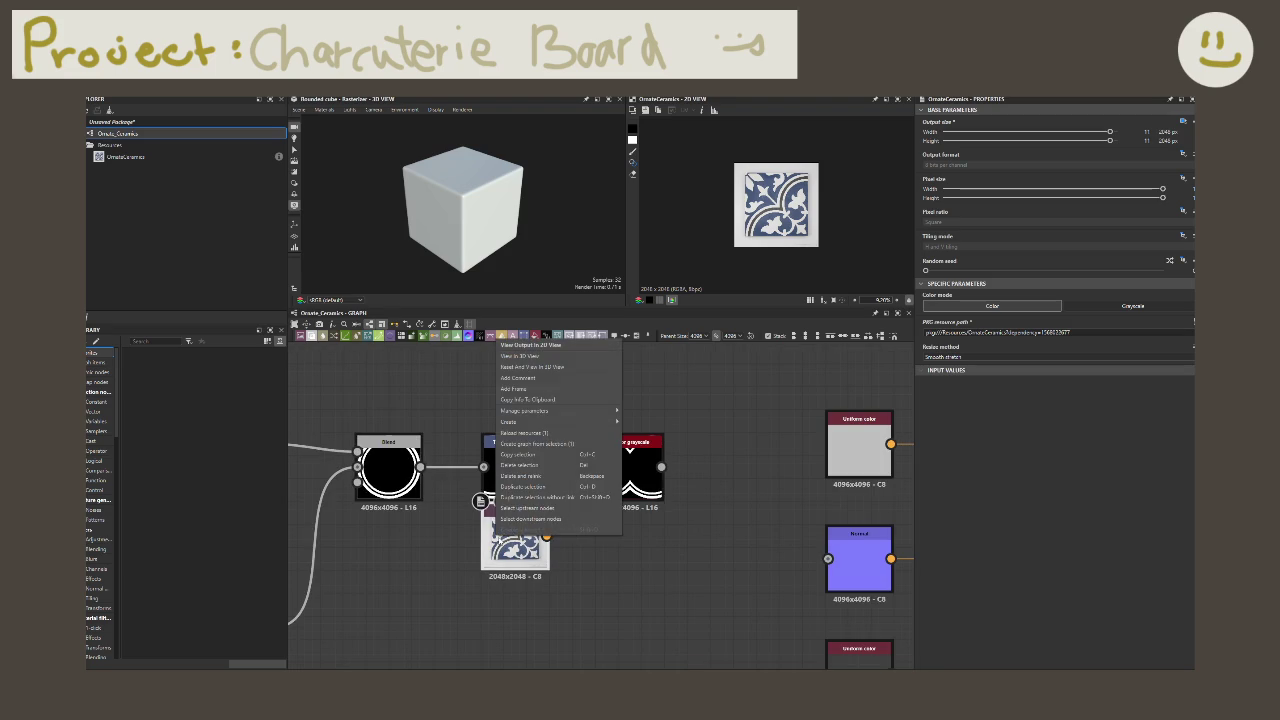
{"action": "key", "text": "Escape"}
{"action": "key", "text": "Delete"}
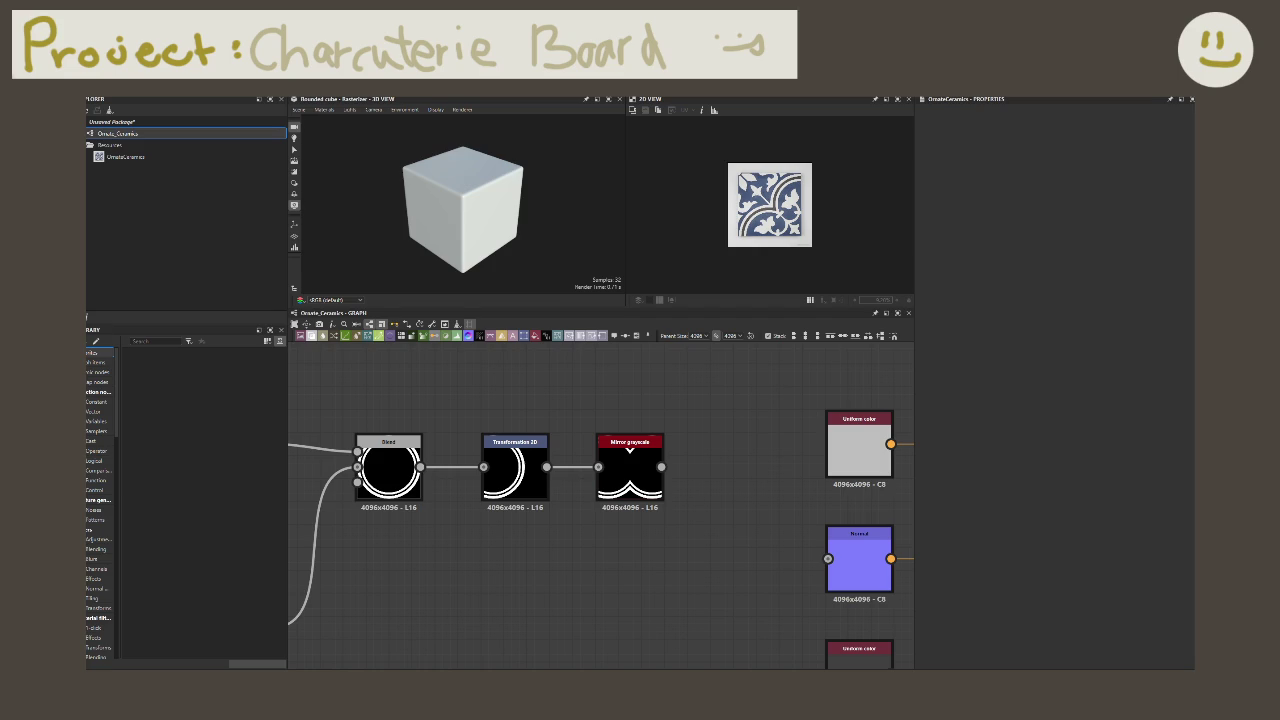
Step: Place the ornate tile image as a bitmap node below the mirror chain
{"action": "left_click_drag", "start_coordinate": [600, 528], "coordinate": [576, 586]}
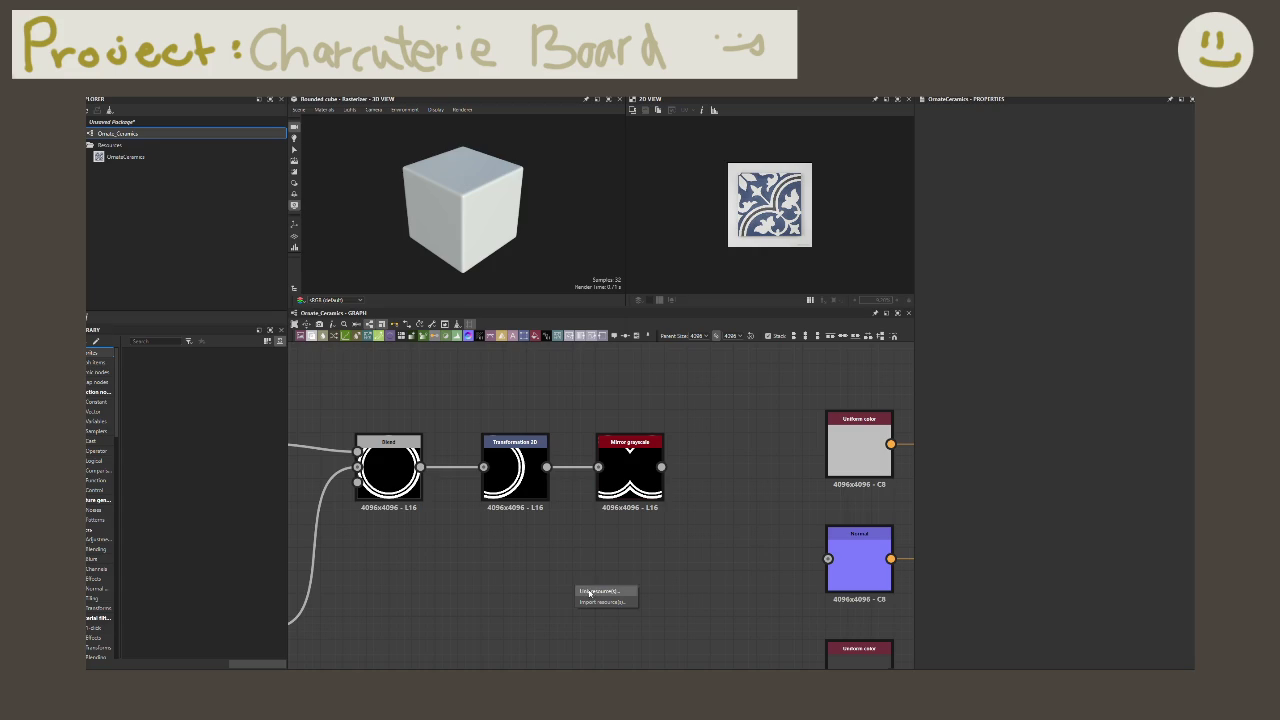
{"action": "left_click", "coordinate": [598, 591]}
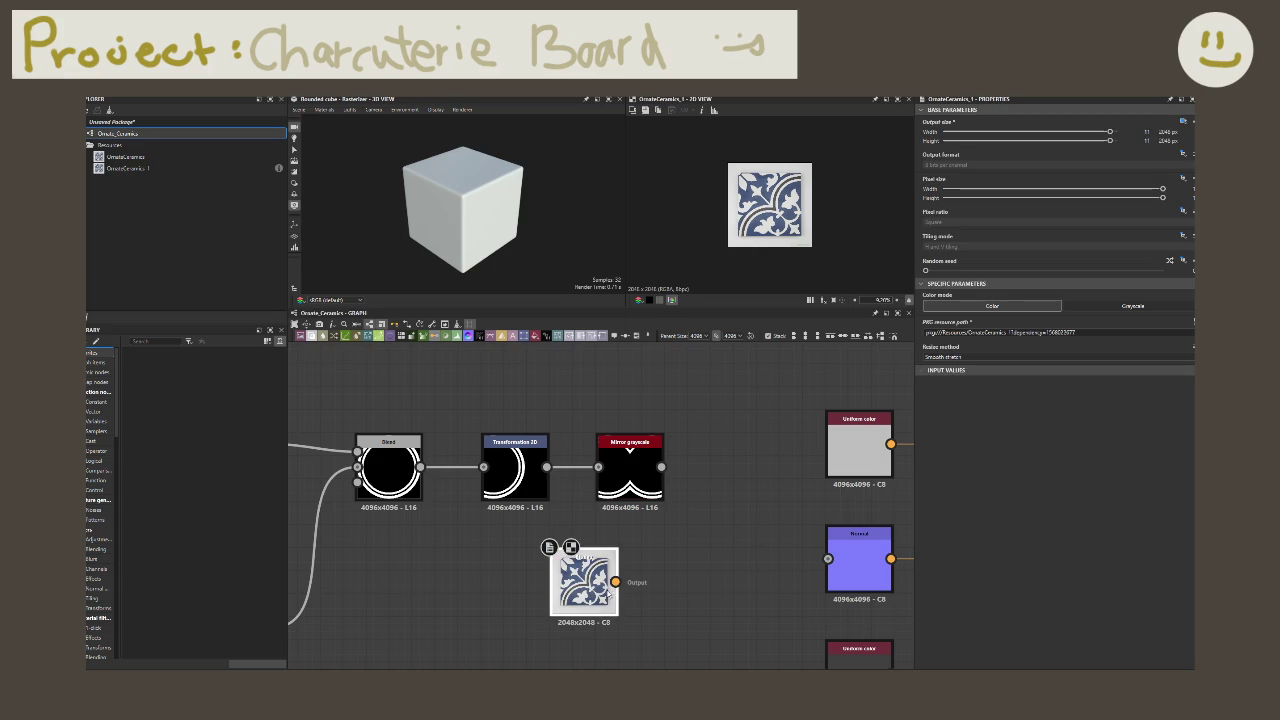
{"action": "key", "text": "Delete"}
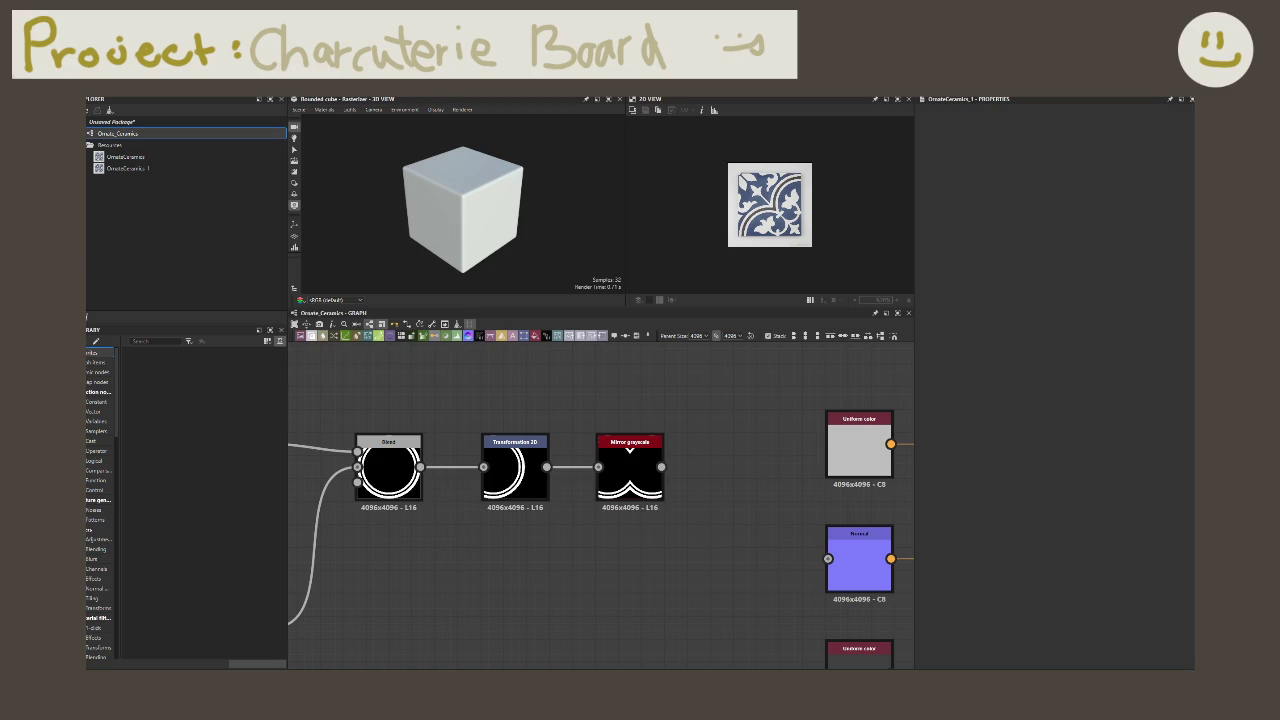
{"action": "left_click_drag", "start_coordinate": [508, 563], "coordinate": [558, 597]}
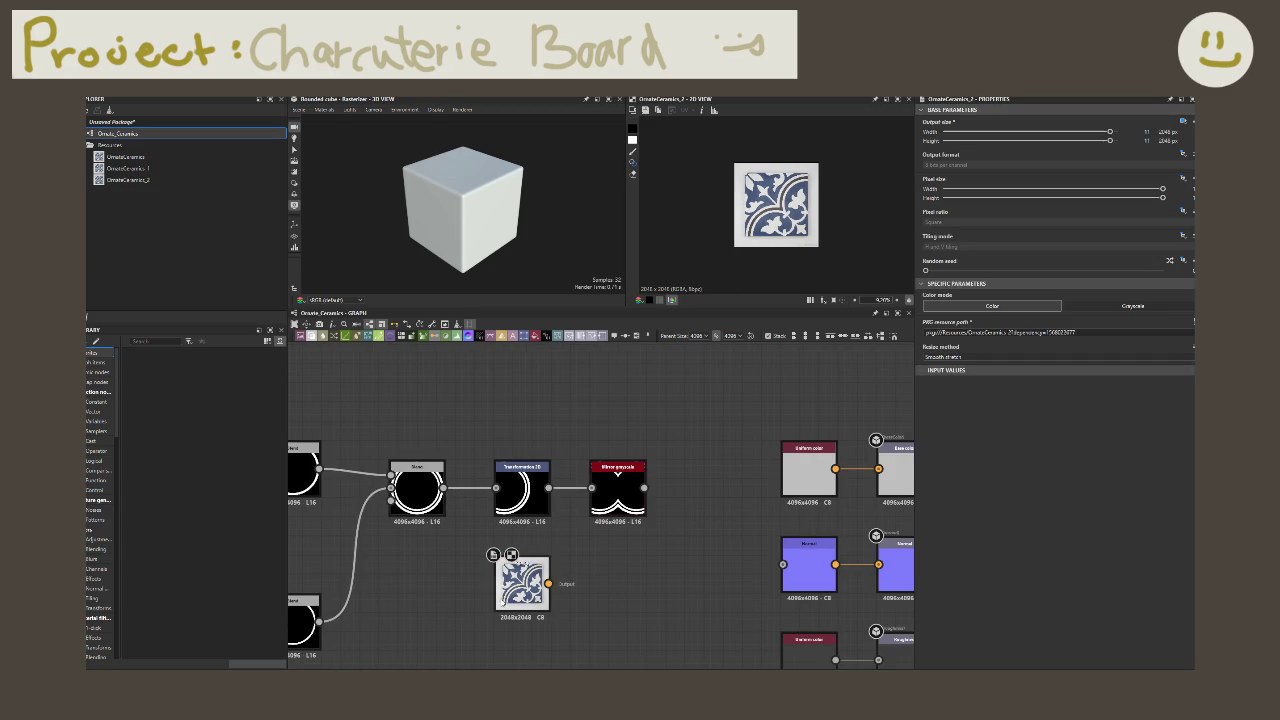
{"action": "right_click", "coordinate": [546, 594]}
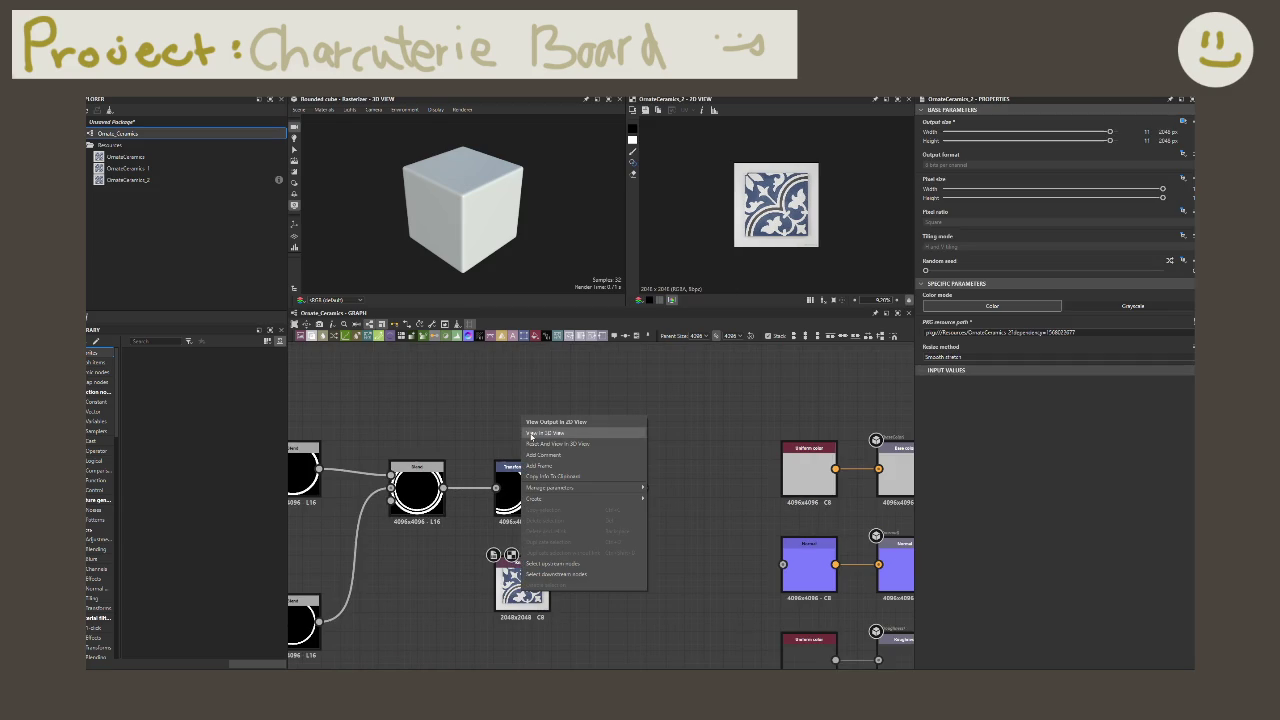
{"action": "key", "text": "Escape"}
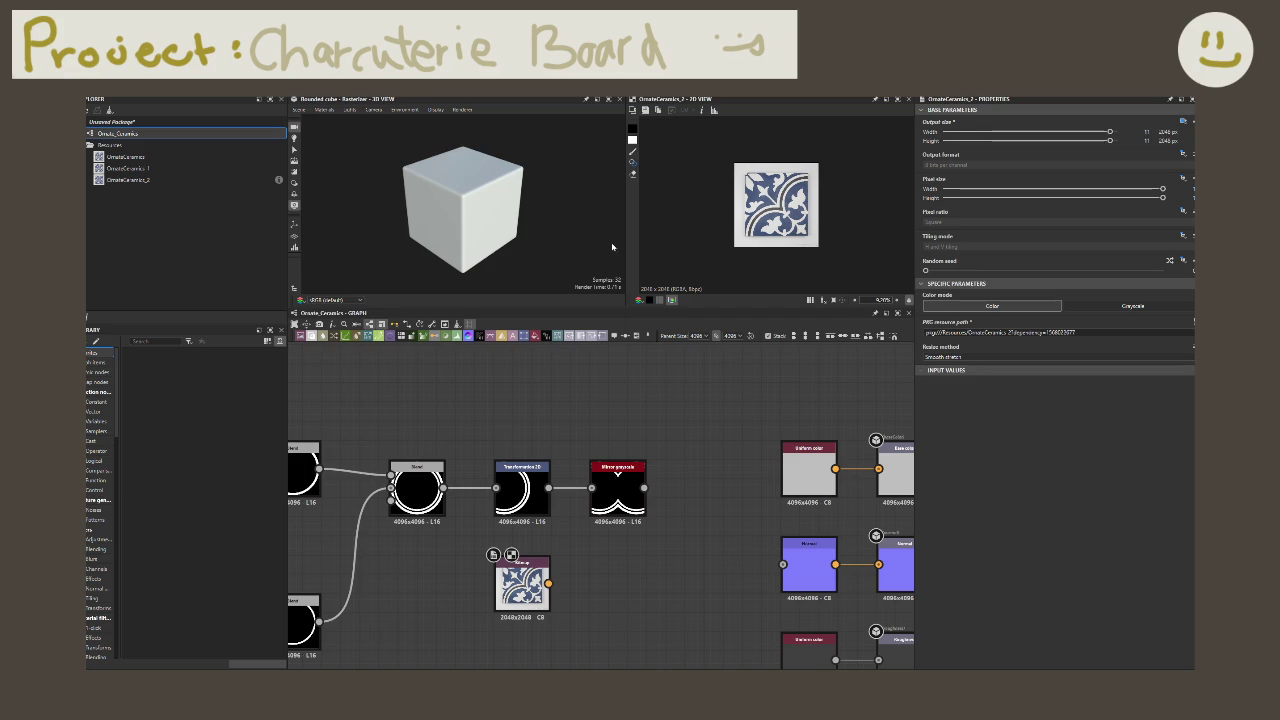
{"action": "left_click", "coordinate": [620, 480]}
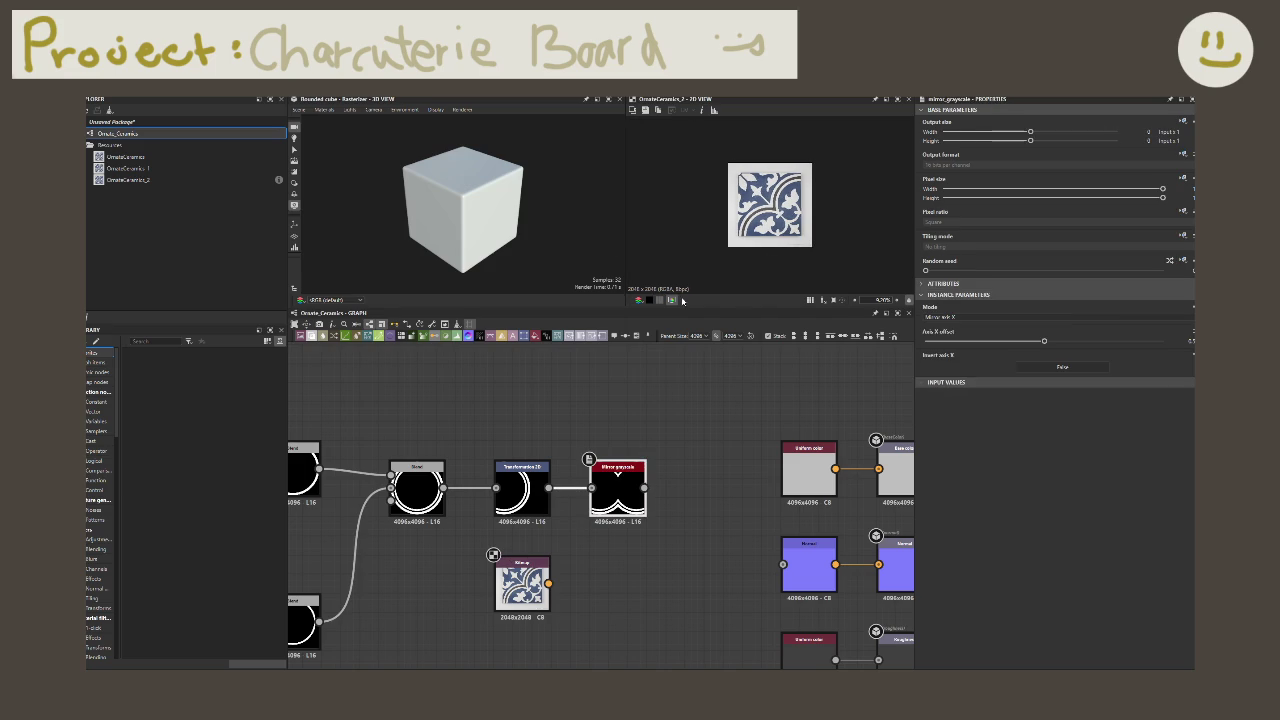
Step: Set the ornate tile image as the 2D view's background reference
{"action": "left_click", "coordinate": [632, 110]}
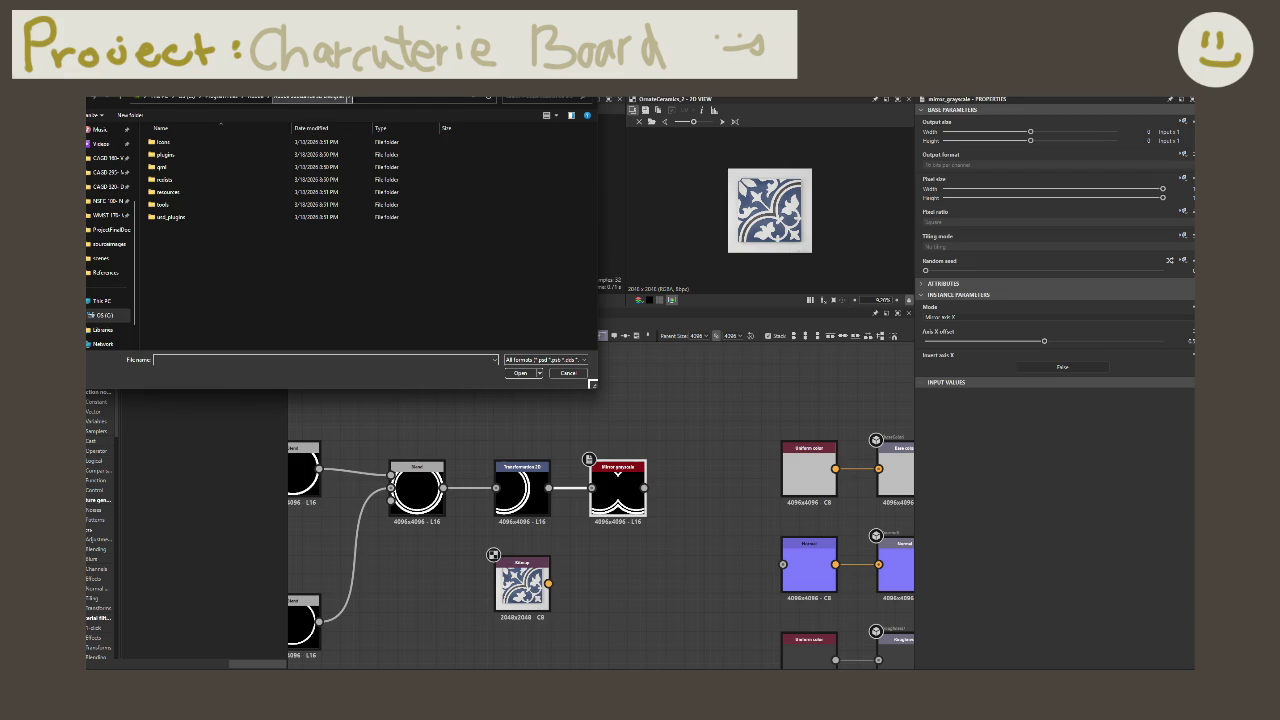
{"action": "key", "text": "Escape"}
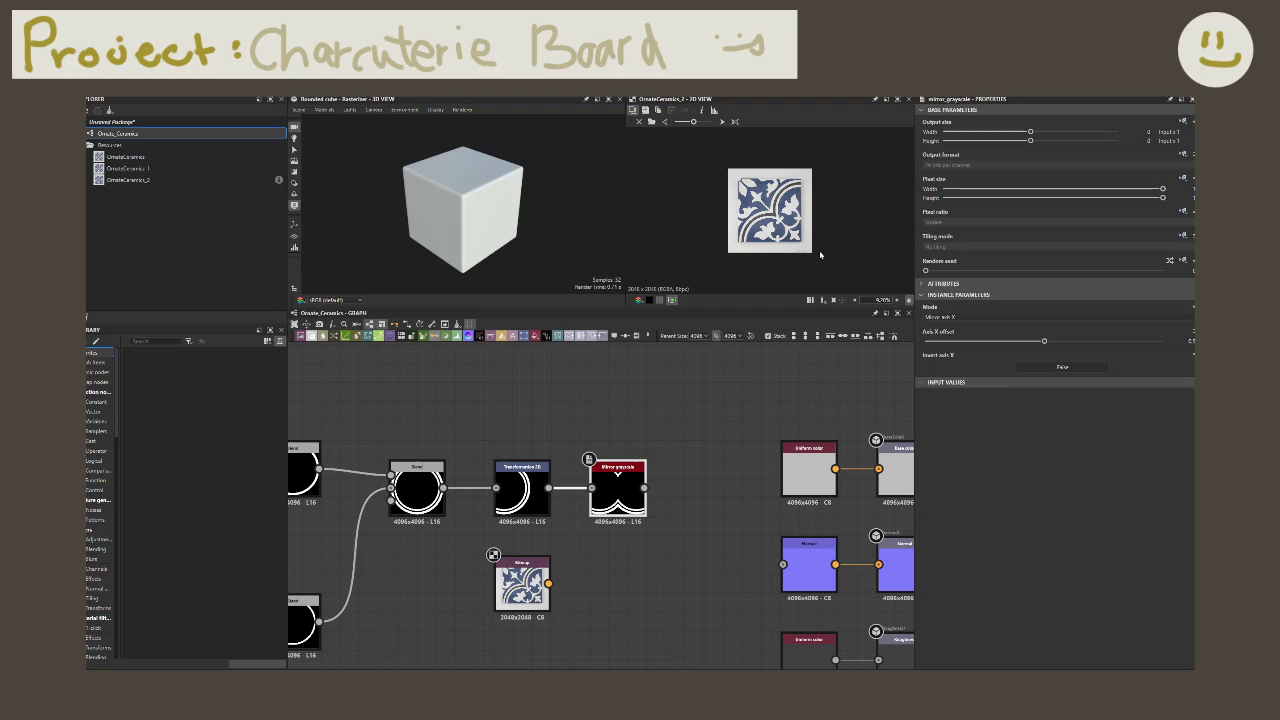
{"action": "scroll", "coordinate": [820, 255], "scroll_direction": "up", "scroll_amount": 2}
Step: Show Mirror grayscale in the 2D view and lower the tile background opacity
{"action": "double_click", "coordinate": [605, 489]}
{"action": "scroll", "coordinate": [780, 283], "scroll_direction": "down", "scroll_amount": 3}
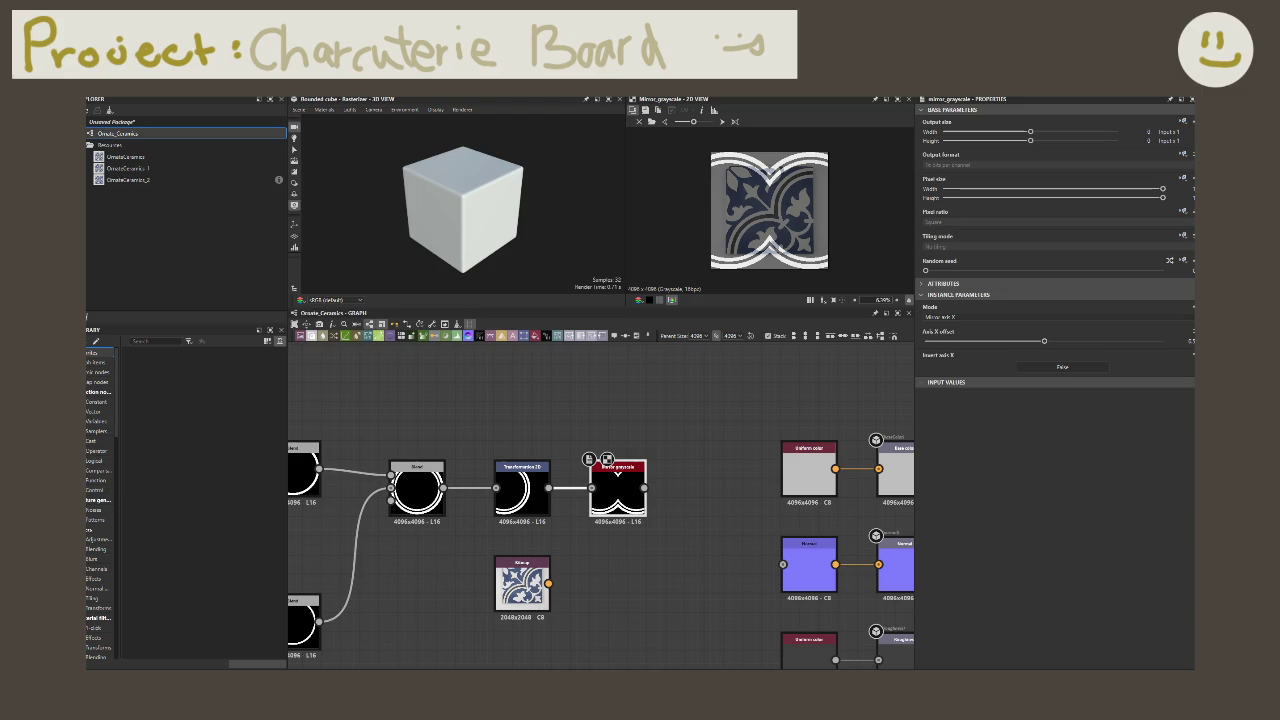
{"action": "mouse_move", "coordinate": [693, 121]}
{"action": "left_mouse_down"}
{"action": "mouse_move", "coordinate": [677, 121]}
{"action": "mouse_move", "coordinate": [695, 121]}
{"action": "left_mouse_up"}
{"action": "scroll", "coordinate": [764, 201], "scroll_direction": "down", "scroll_amount": 2}
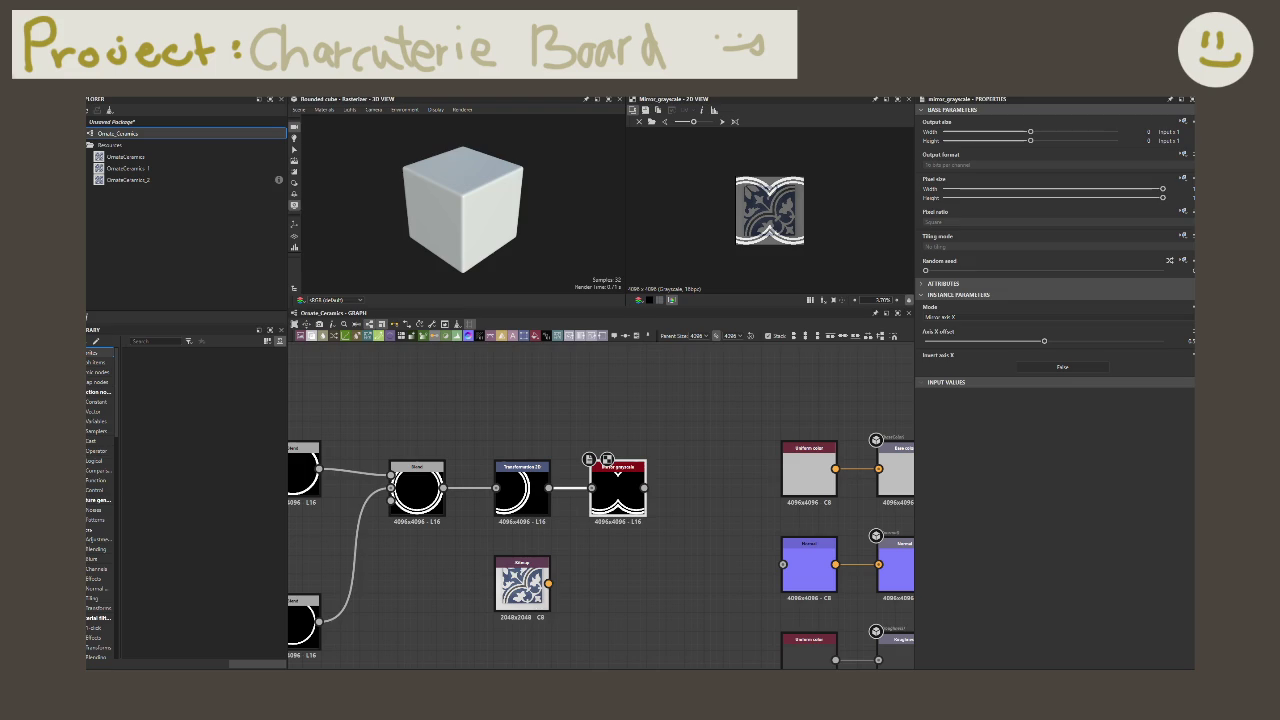
{"action": "scroll", "coordinate": [629, 478], "scroll_direction": "up", "scroll_amount": 1}
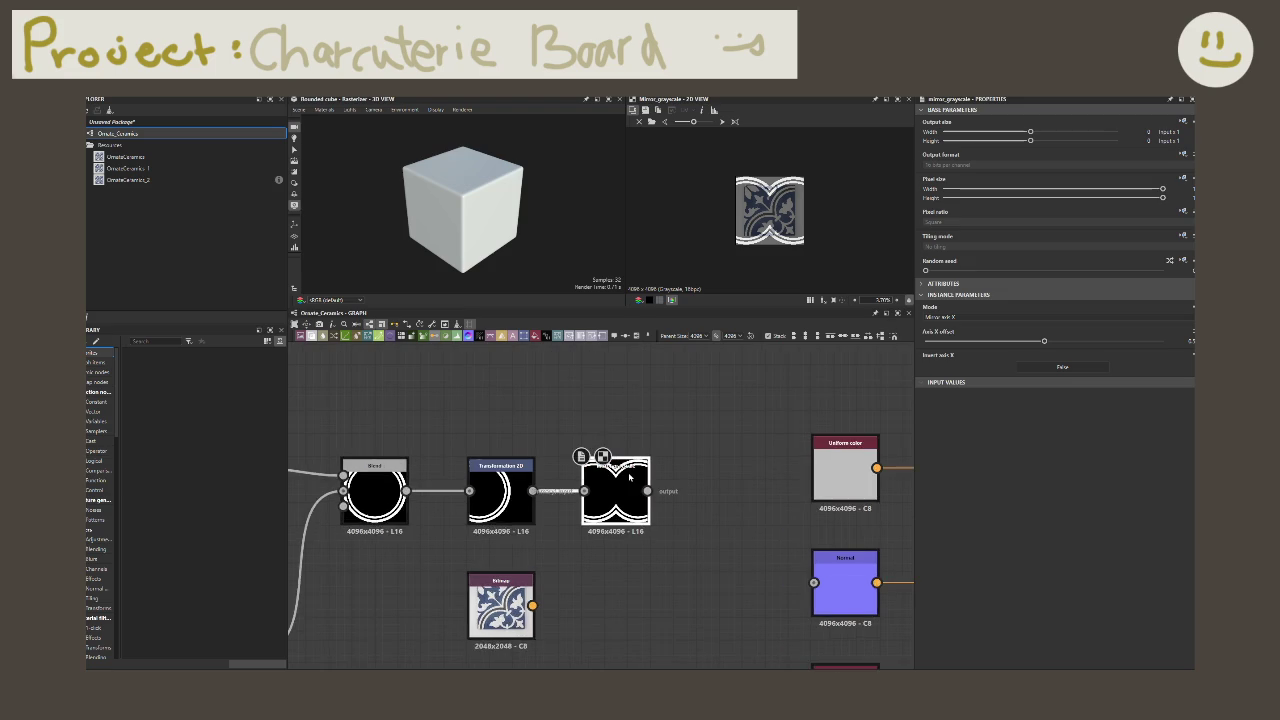
Step: Set the Transformation 2D Stretch Width and Height to 50%
{"action": "scroll", "coordinate": [629, 478], "scroll_direction": "up", "scroll_amount": 1}
{"action": "scroll", "coordinate": [629, 478], "scroll_direction": "up", "scroll_amount": 1}
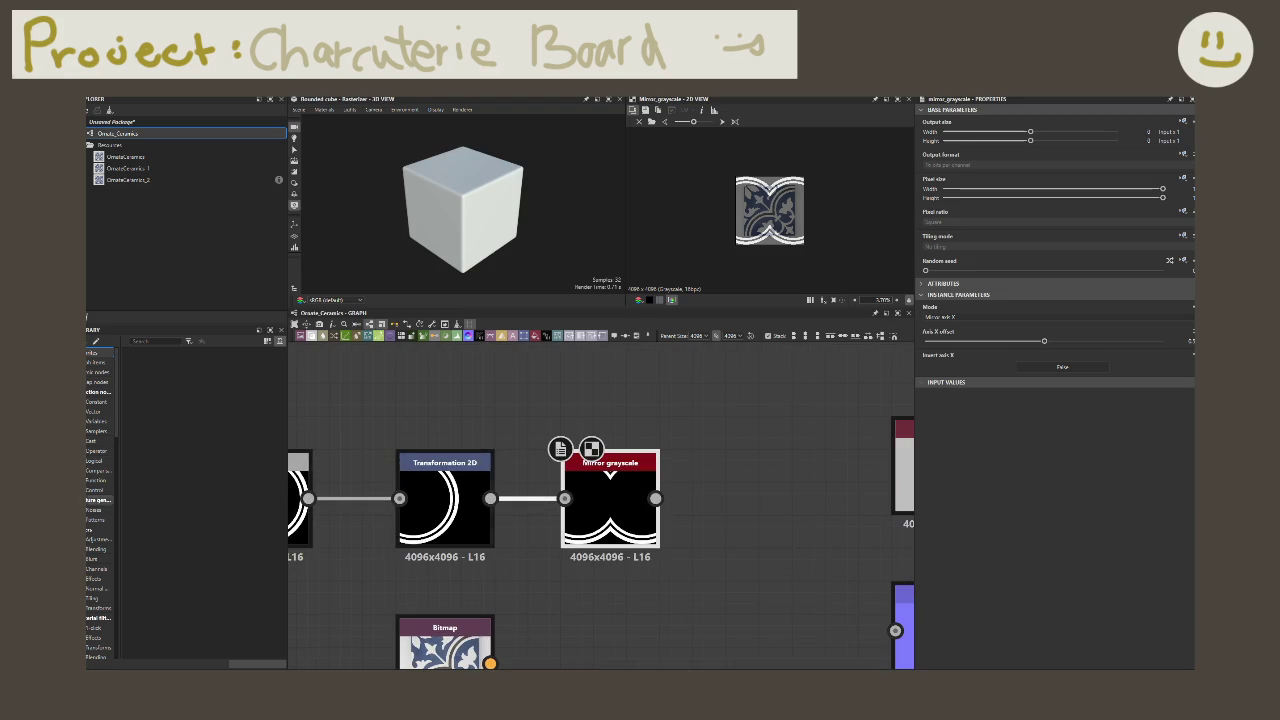
{"action": "left_click", "coordinate": [478, 543]}
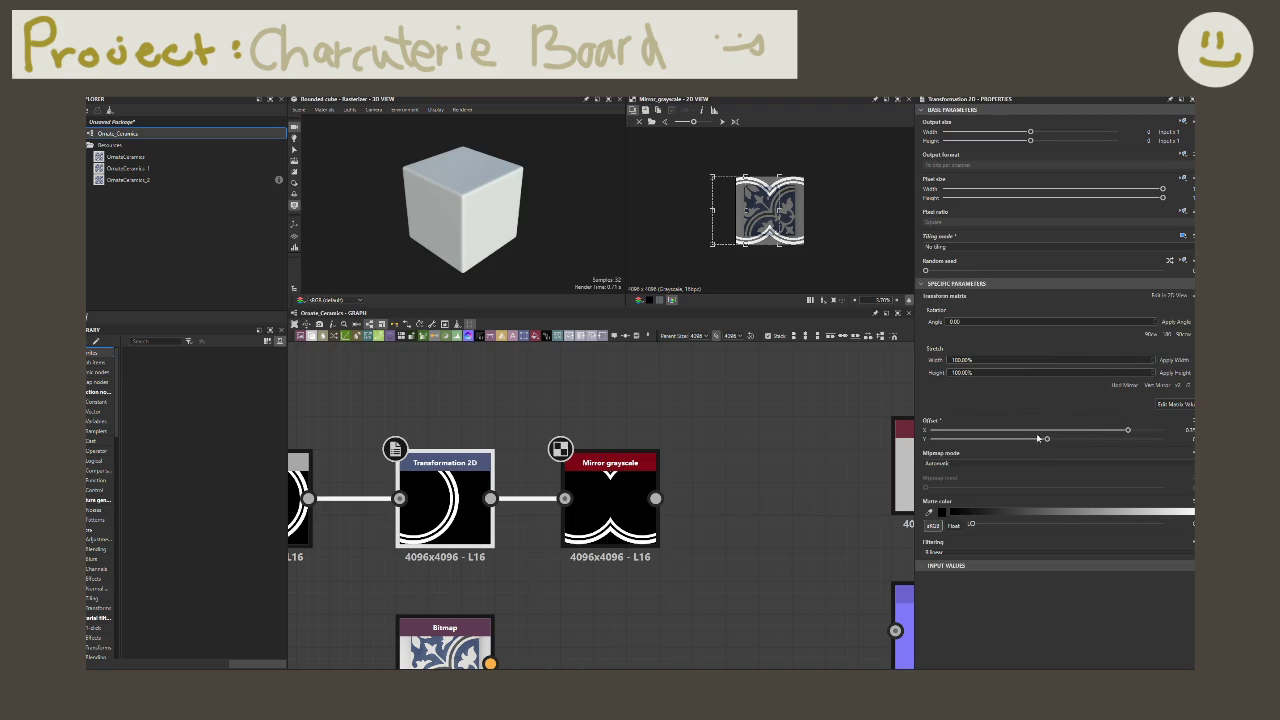
{"action": "type", "text": "50"}
{"action": "key", "text": "Return"}
{"action": "left_click", "coordinate": [1003, 373]}
{"action": "double_click", "coordinate": [1003, 375]}
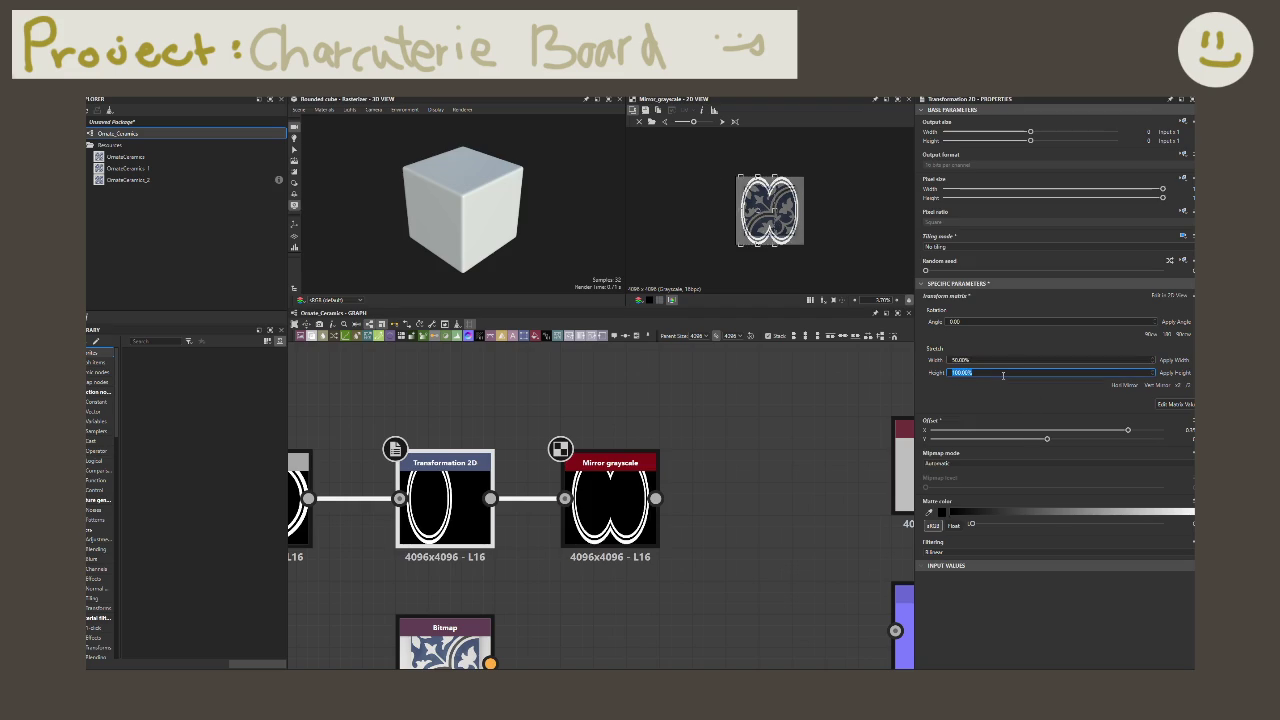
{"action": "type", "text": "50"}
{"action": "key", "text": "Return"}
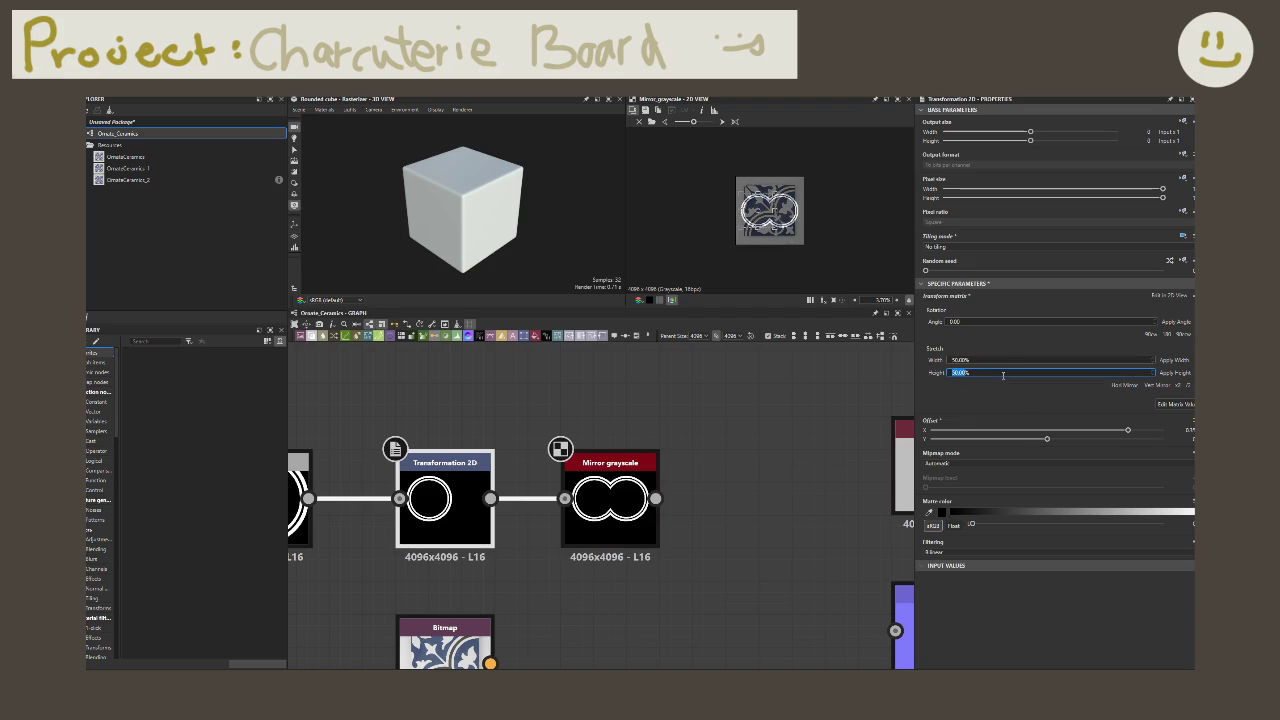
Step: Adjust Offset Y and Offset X so two separate mirrored rings sit low
{"action": "mouse_move", "coordinate": [1047, 438]}
{"action": "left_mouse_down"}
{"action": "mouse_move", "coordinate": [1059, 440]}
{"action": "mouse_move", "coordinate": [930, 450]}
{"action": "left_mouse_up"}
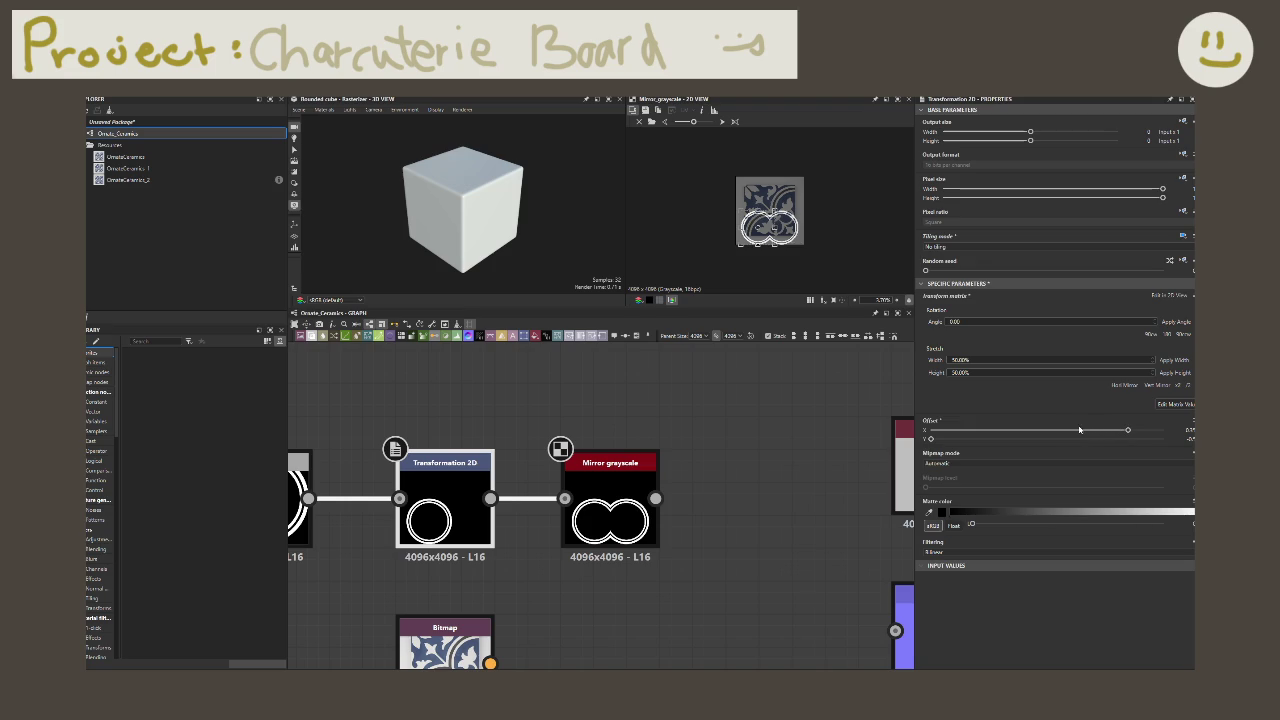
{"action": "mouse_move", "coordinate": [1128, 430]}
{"action": "left_mouse_down"}
{"action": "mouse_move", "coordinate": [1093, 431]}
{"action": "mouse_move", "coordinate": [1163, 431]}
{"action": "left_mouse_up"}
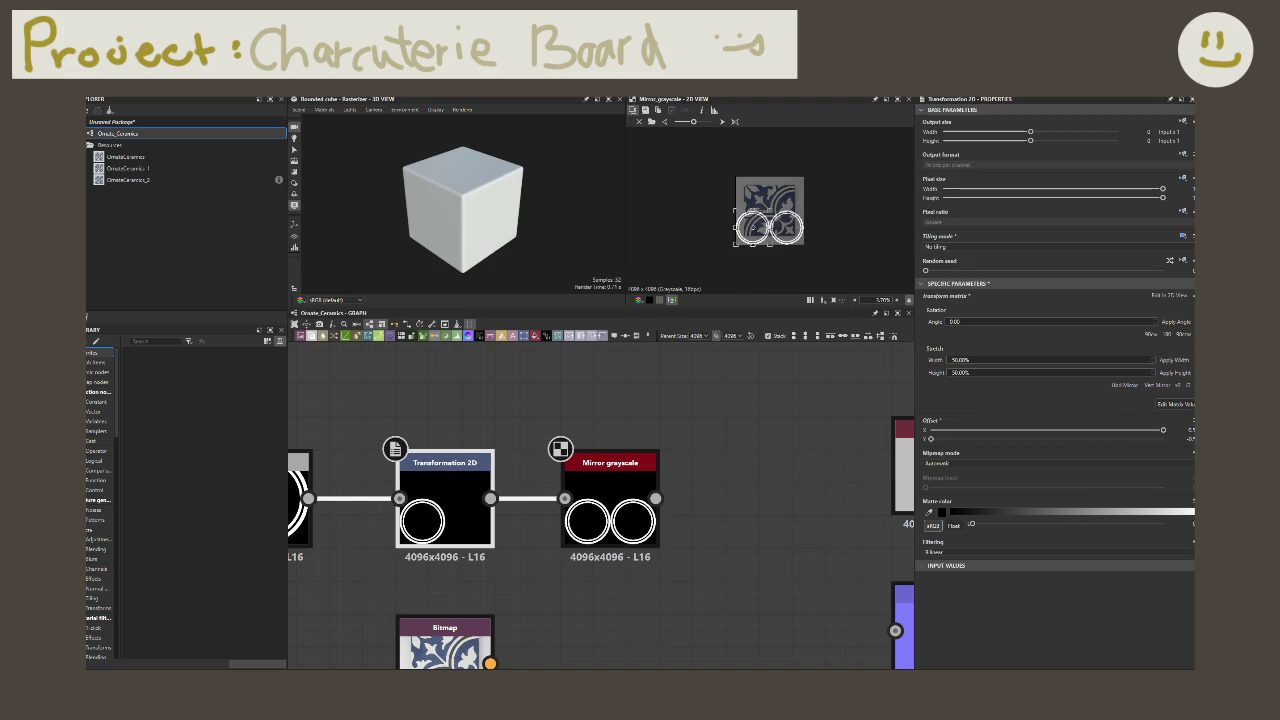
{"action": "scroll", "coordinate": [445, 512], "scroll_direction": "up", "scroll_amount": 2}
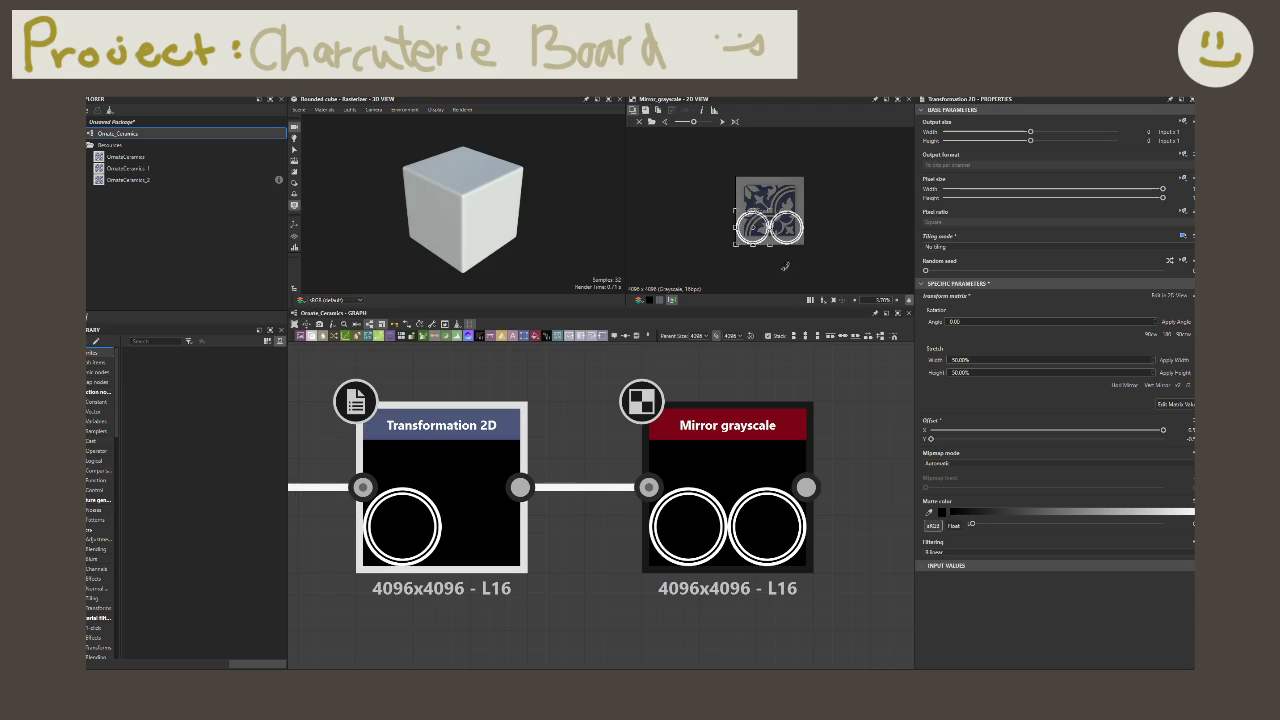
Step: Drag the Transformation 2D gizmo so the overlapping ring pair aligns with the tile arcs
{"action": "key", "text": "f"}
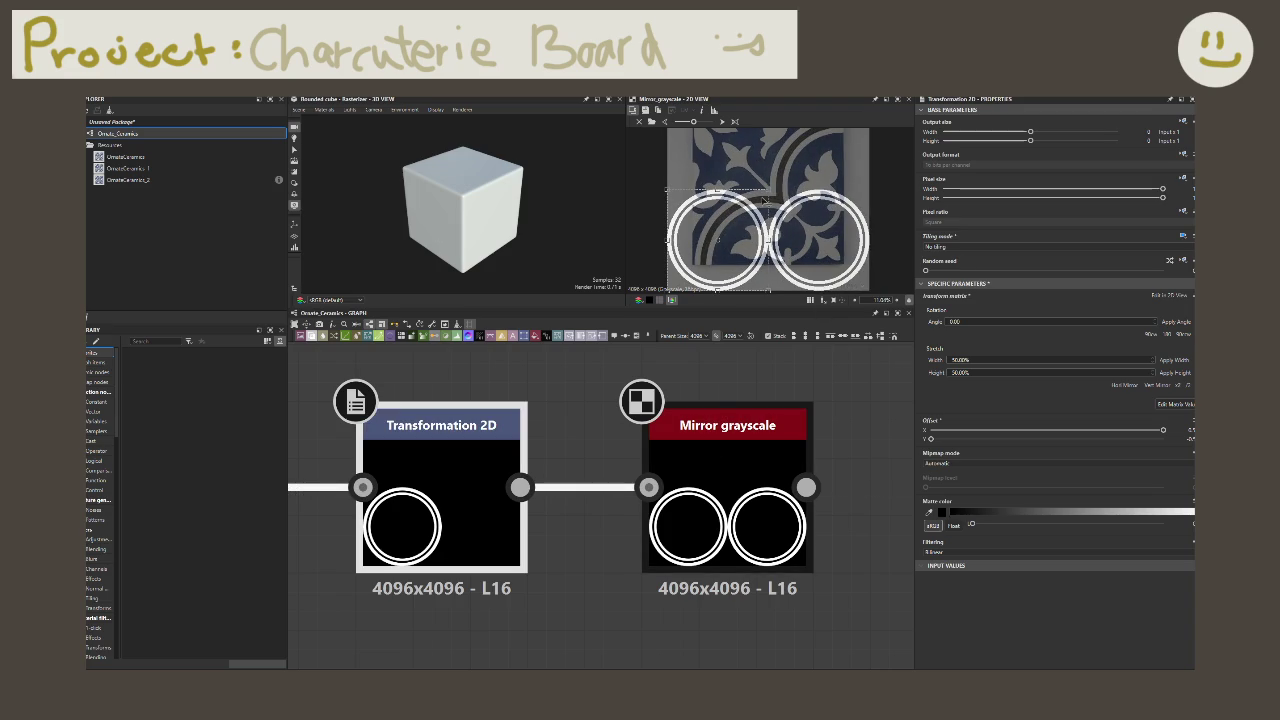
{"action": "left_click_drag", "start_coordinate": [768, 200], "coordinate": [793, 168]}
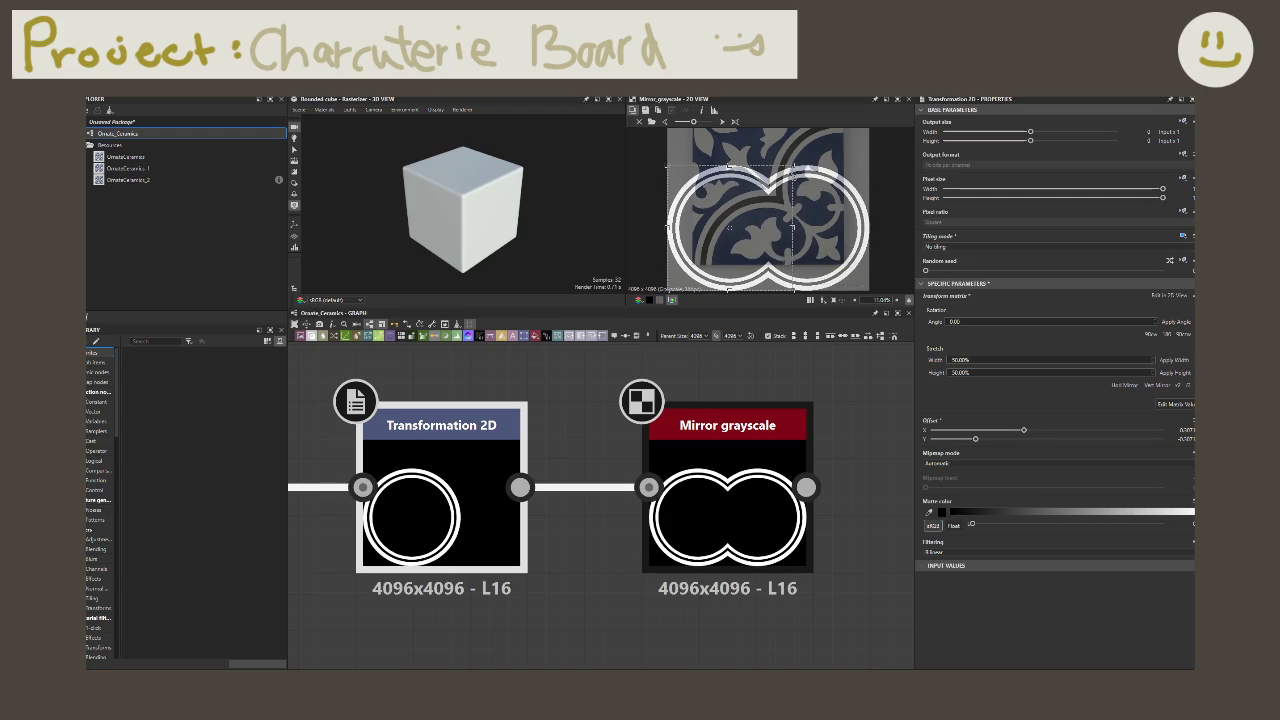
{"action": "left_click_drag", "start_coordinate": [737, 230], "coordinate": [727, 235]}
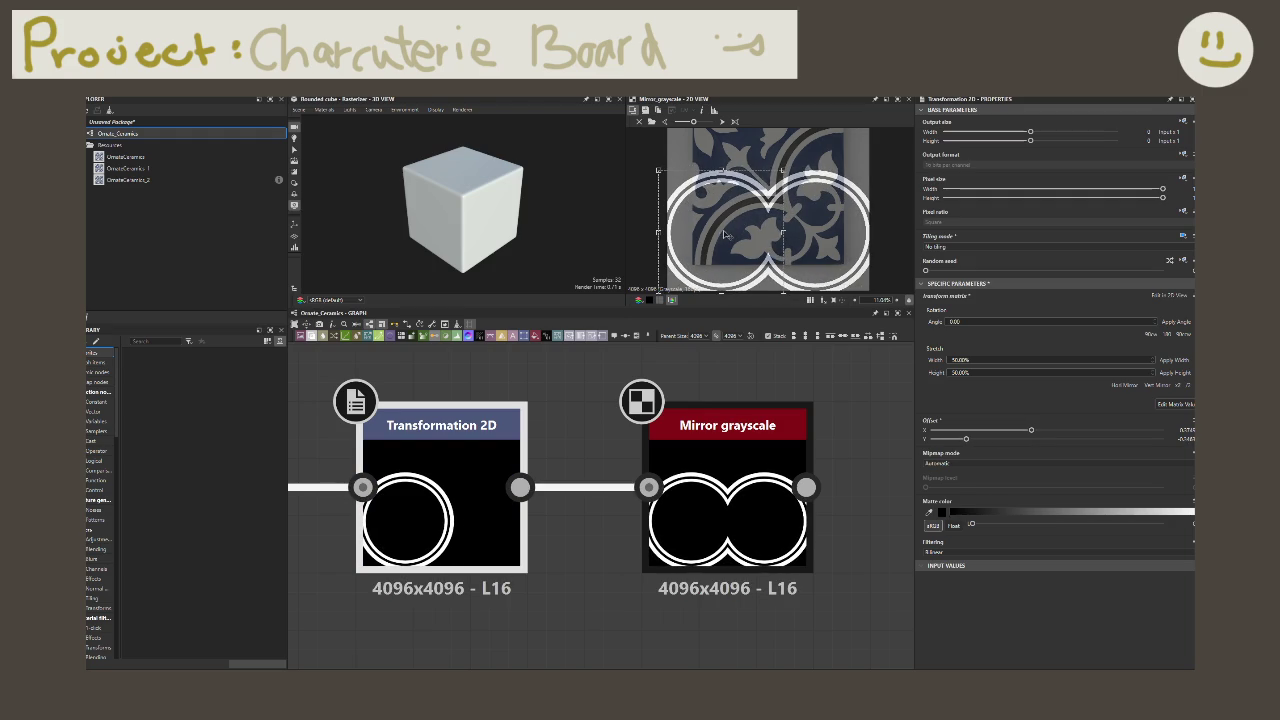
{"action": "left_click_drag", "start_coordinate": [727, 235], "coordinate": [728, 237]}
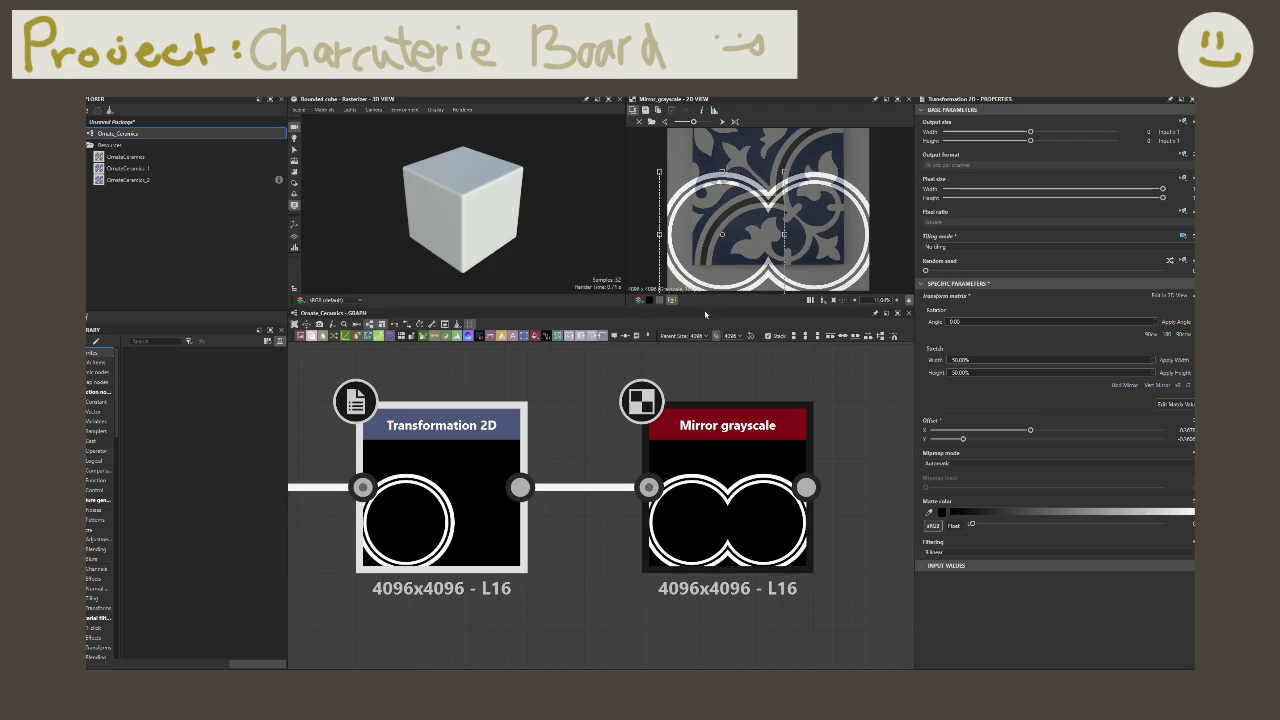
{"action": "mouse_move", "coordinate": [786, 233]}
{"action": "left_mouse_down"}
{"action": "mouse_move", "coordinate": [830, 266]}
{"action": "mouse_move", "coordinate": [763, 269]}
{"action": "left_mouse_up"}
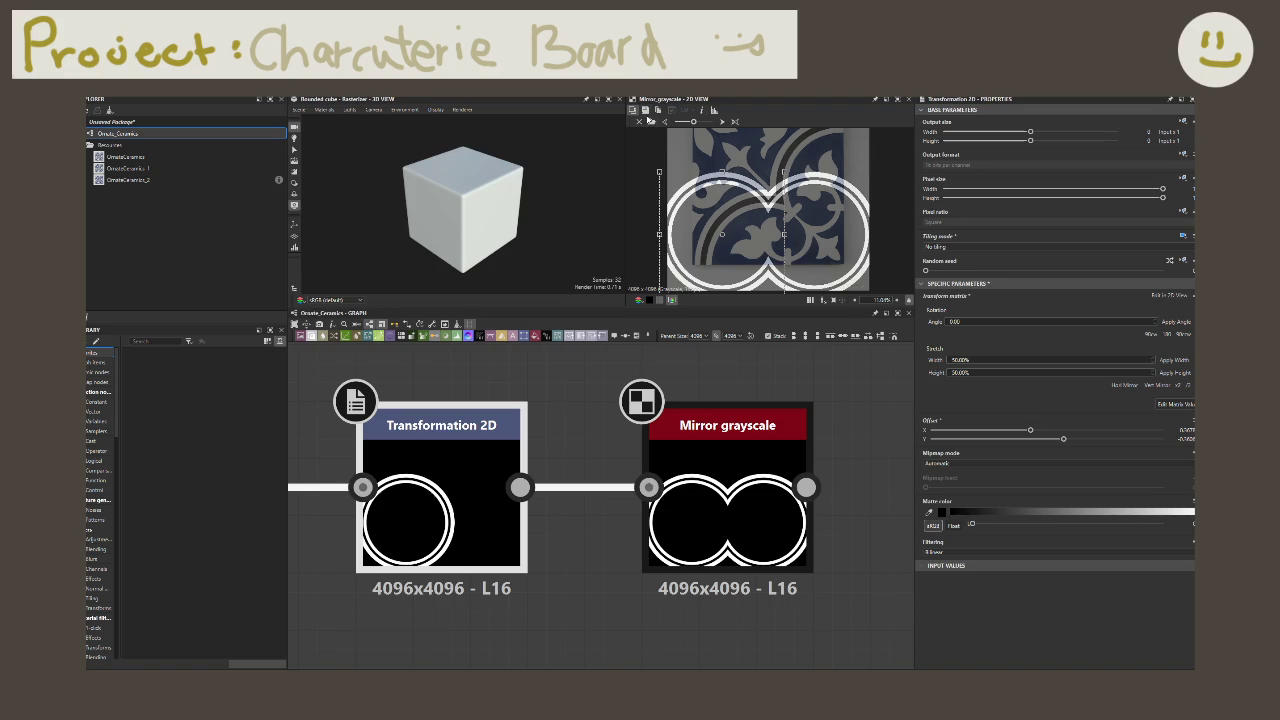
Step: Import the OrnateCeramics.png tile image into the package as a reference resource
{"action": "left_click", "coordinate": [649, 121]}
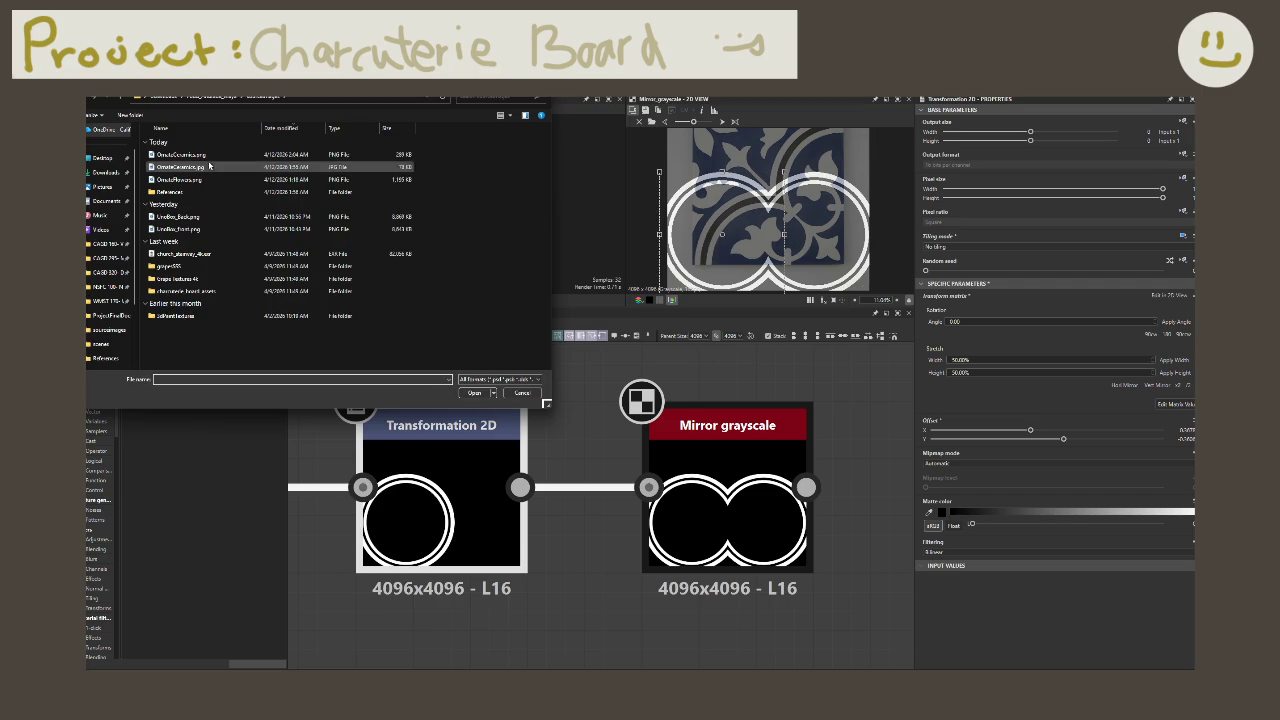
{"action": "left_click", "coordinate": [250, 154]}
{"action": "left_click", "coordinate": [475, 394]}
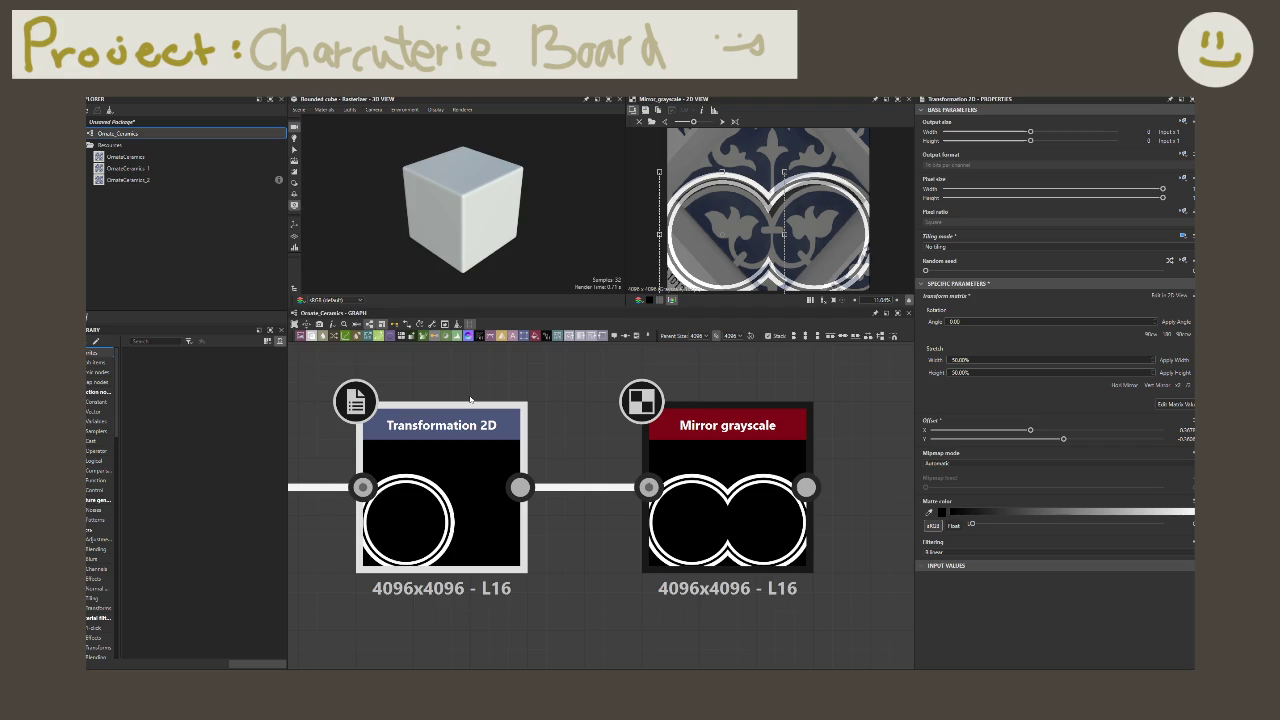
Step: Offset the mirrored ring pair down and right so the circles form a heart
{"action": "left_click_drag", "start_coordinate": [714, 227], "coordinate": [717, 231]}
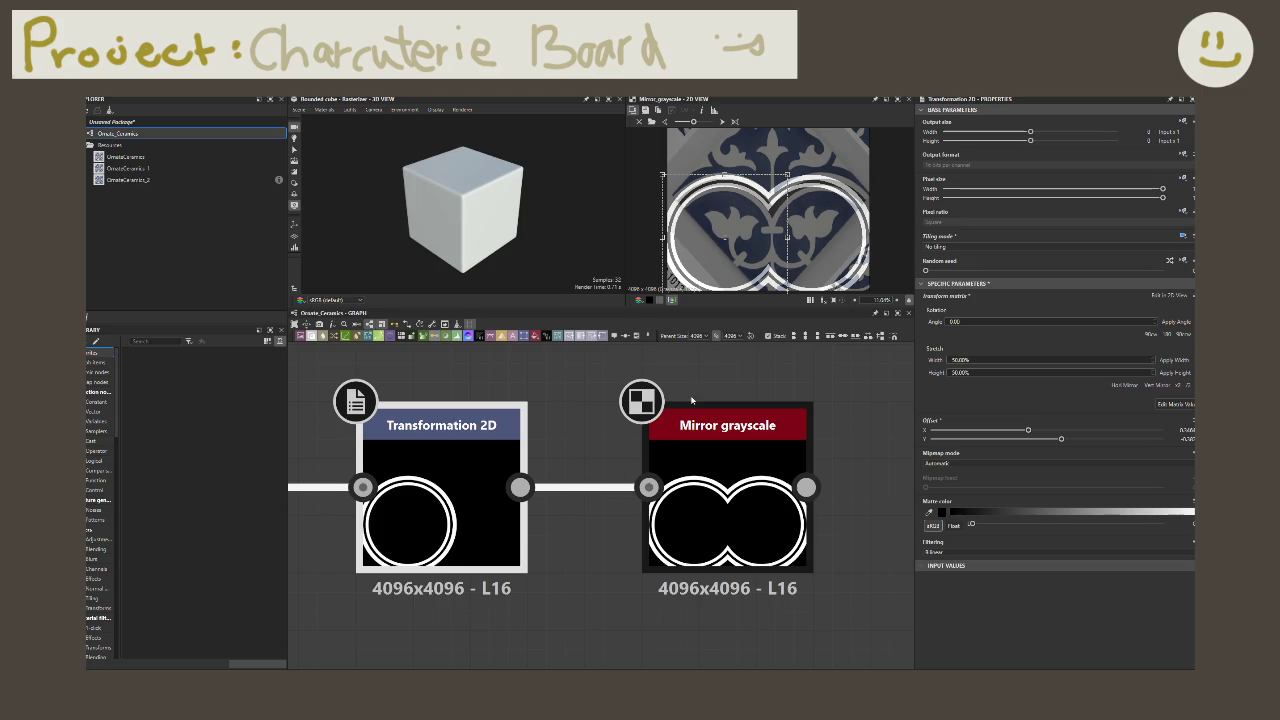
{"action": "mouse_move", "coordinate": [736, 230]}
{"action": "left_mouse_down"}
{"action": "mouse_move", "coordinate": [753, 241]}
{"action": "mouse_move", "coordinate": [737, 232]}
{"action": "left_mouse_up"}
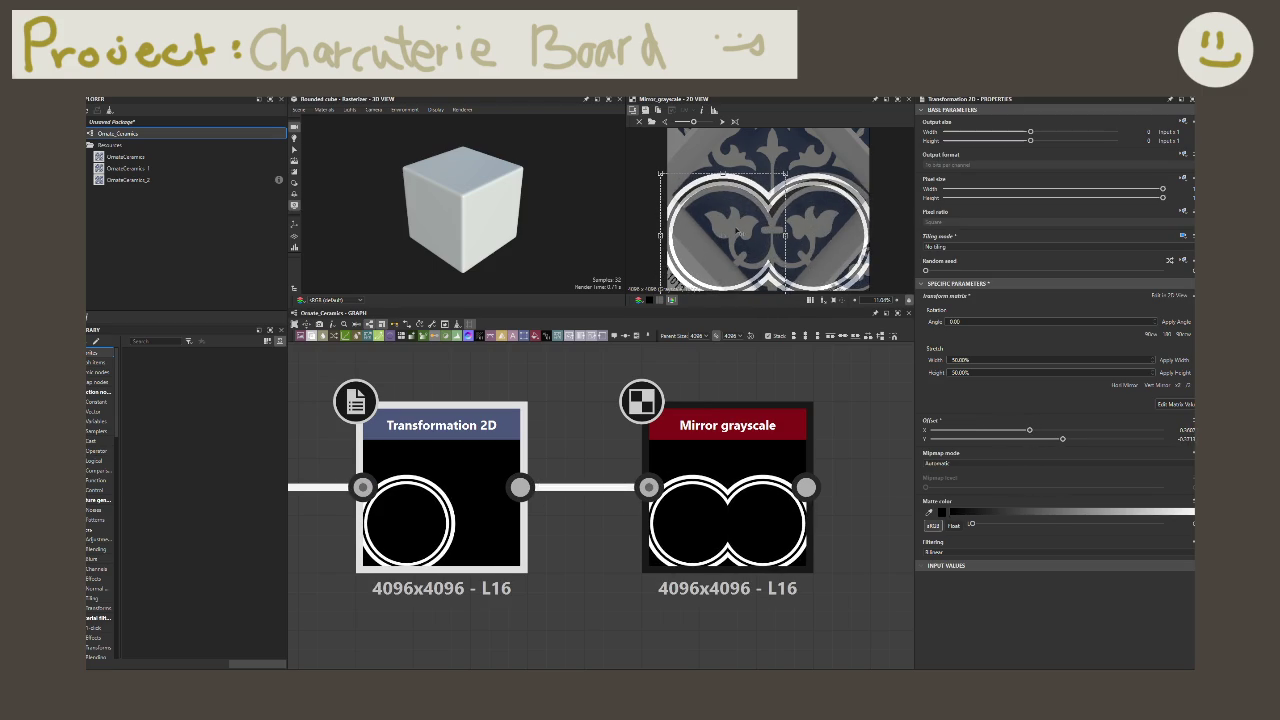
{"action": "left_click", "coordinate": [816, 356]}
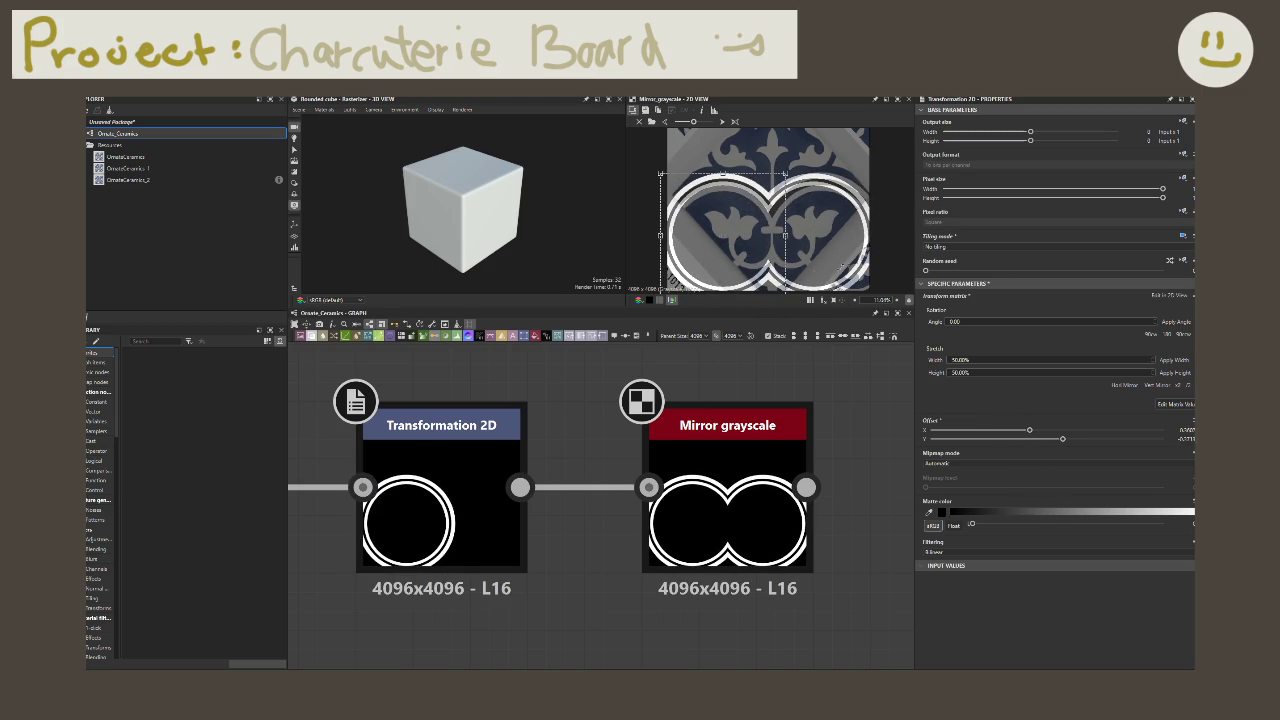
Step: Darken the reference image behind the preview and zoom out the 2D view
{"action": "left_click_drag", "start_coordinate": [693, 121], "coordinate": [684, 124]}
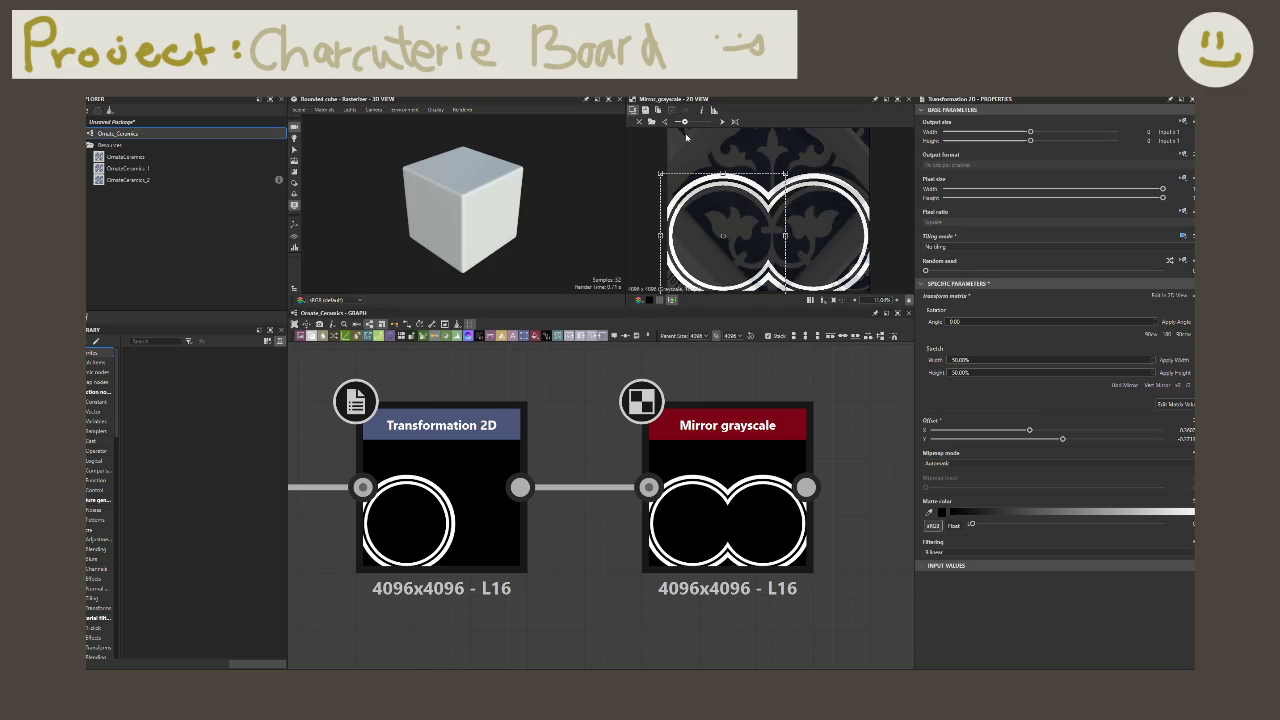
{"action": "scroll", "coordinate": [780, 220], "scroll_direction": "down", "scroll_amount": 2}
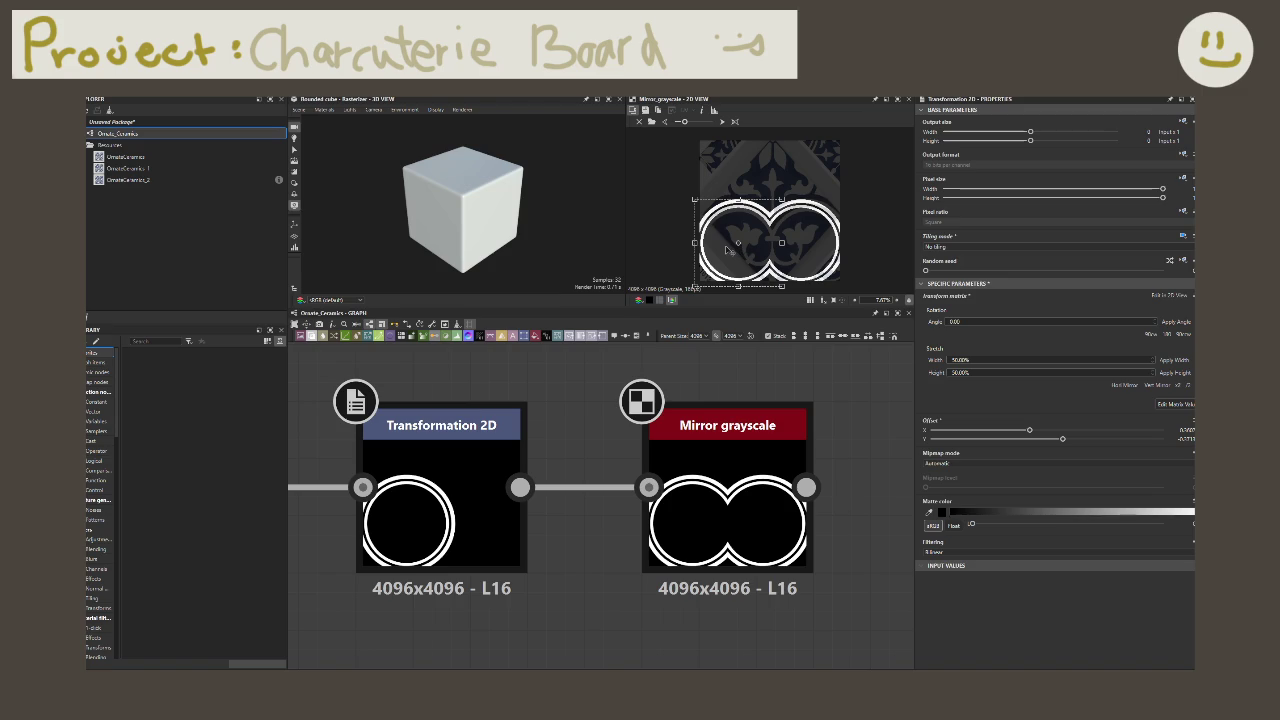
{"action": "left_click_drag", "start_coordinate": [864, 401], "coordinate": [835, 393]}
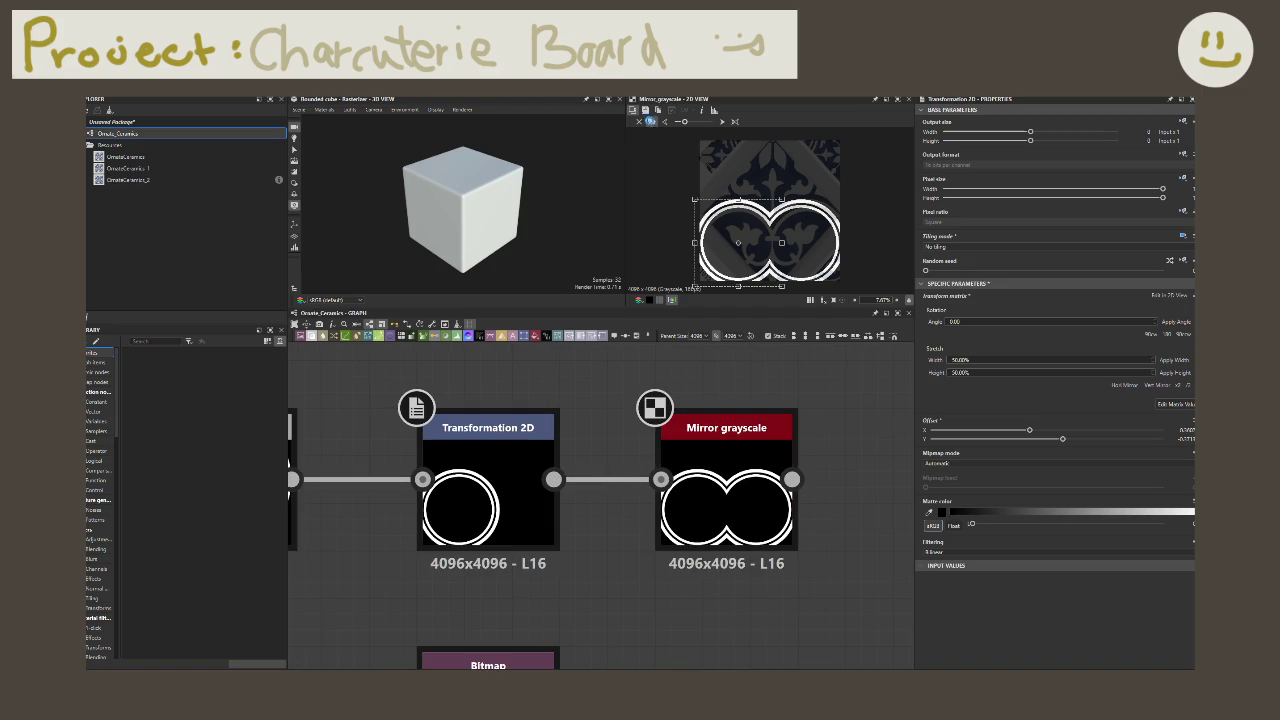
{"action": "left_click", "coordinate": [651, 122]}
Step: Dismiss the background-image file browser without choosing a file
{"action": "key", "text": "Escape"}
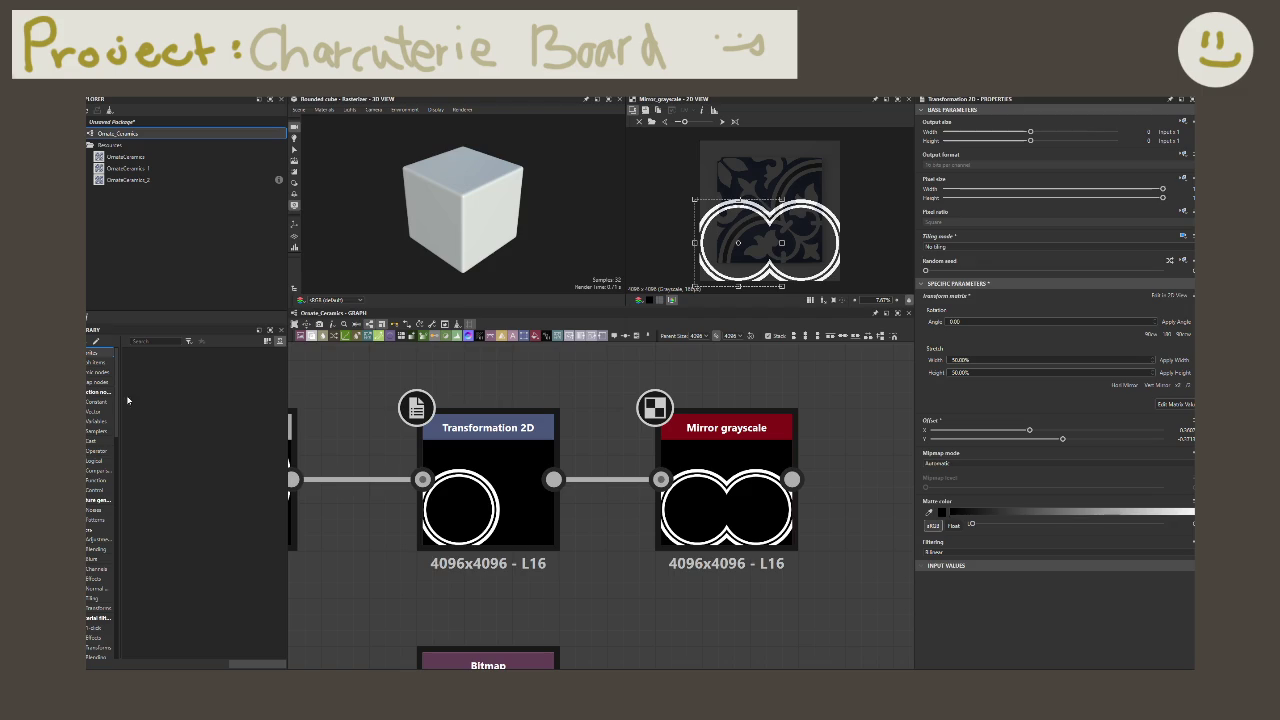
Step: Add a Transformation 2D node after the Mirror grayscale node
{"action": "scroll", "coordinate": [480, 483], "scroll_direction": "down", "scroll_amount": 2}
{"action": "scroll", "coordinate": [480, 483], "scroll_direction": "down", "scroll_amount": 2}
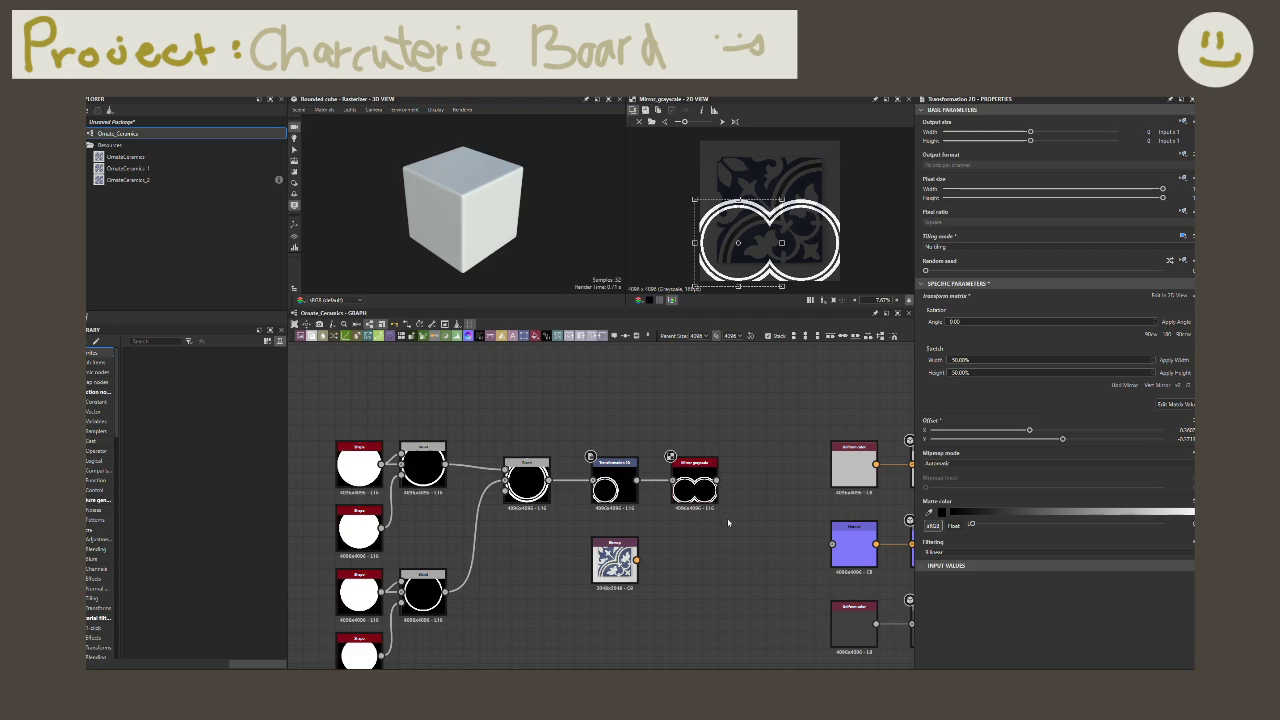
{"action": "left_click_drag", "start_coordinate": [584, 482], "coordinate": [608, 483]}
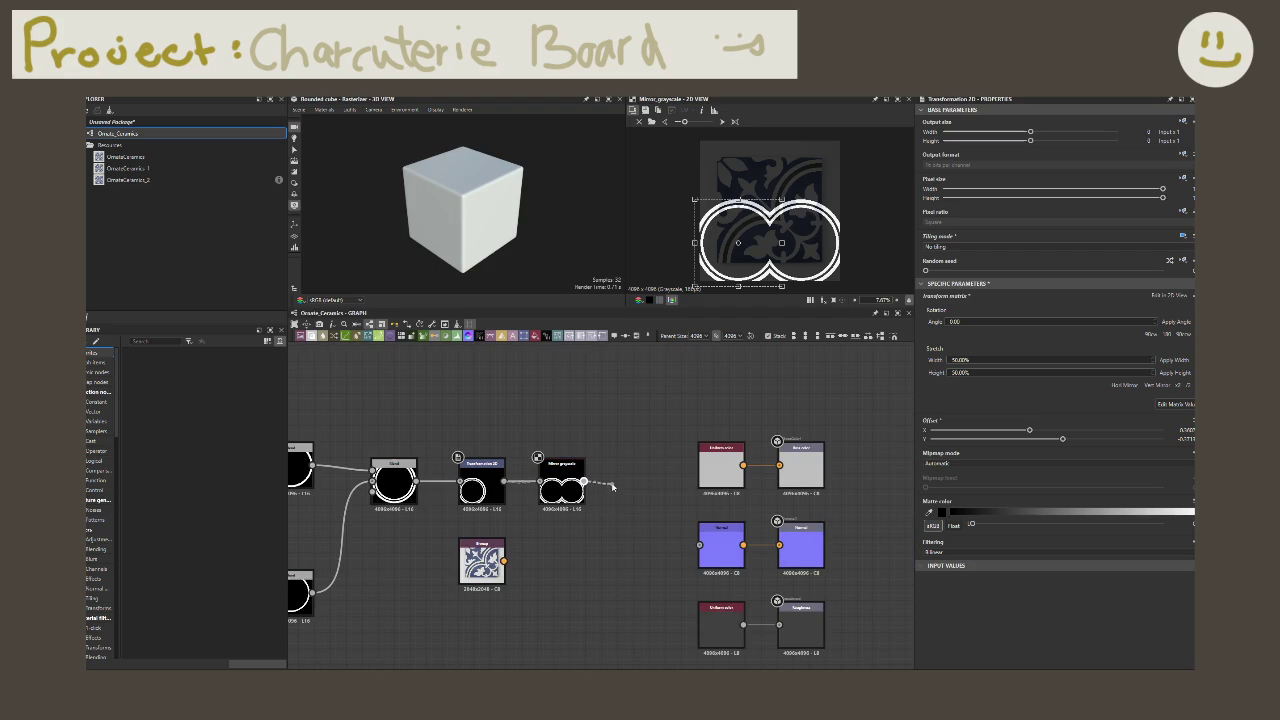
{"action": "type", "text": "transform"}
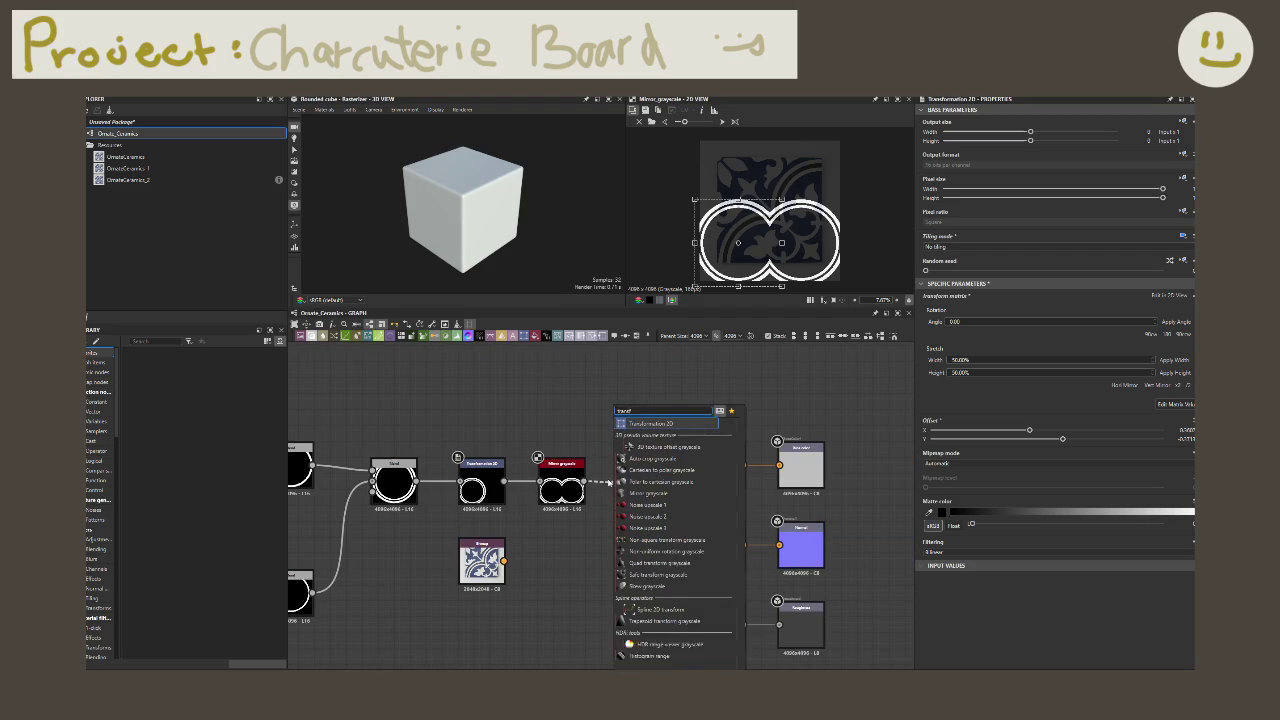
{"action": "key", "text": "Return"}
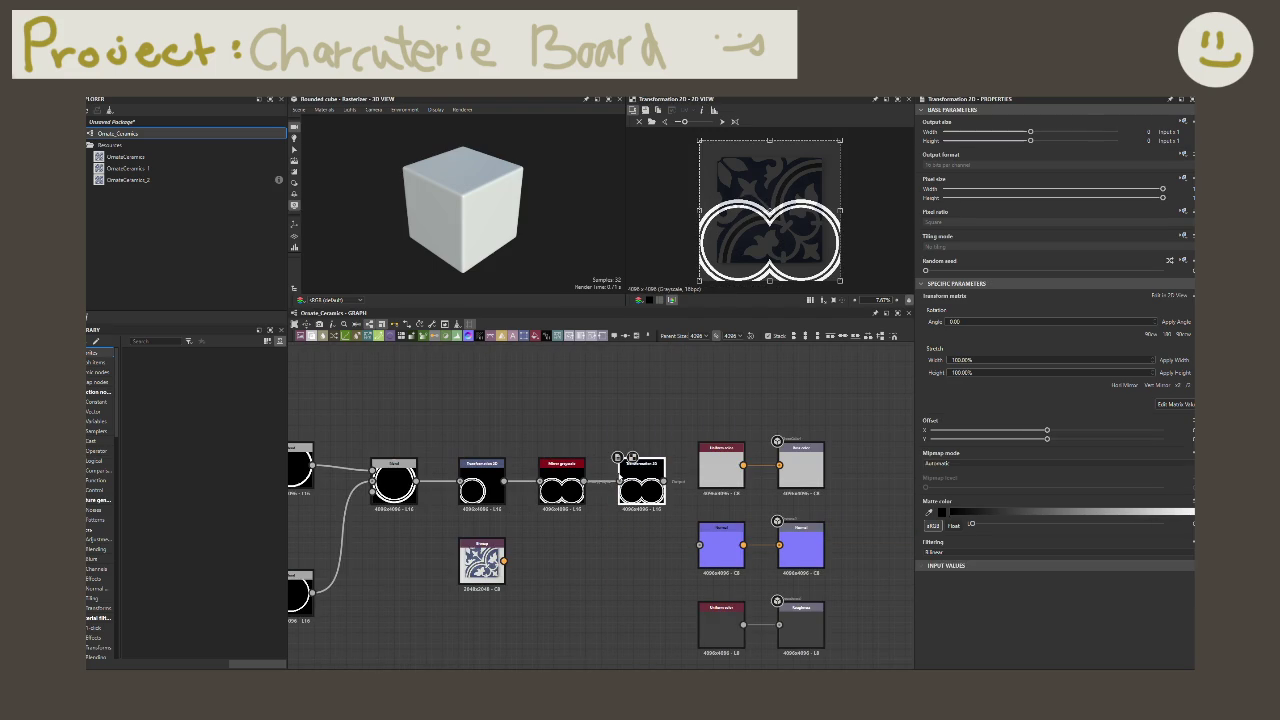
Step: Rotate the ring pattern 45° and stretch it to 150% width and height
{"action": "left_click", "coordinate": [1023, 320]}
{"action": "type", "text": "45"}
{"action": "key", "text": "Return"}
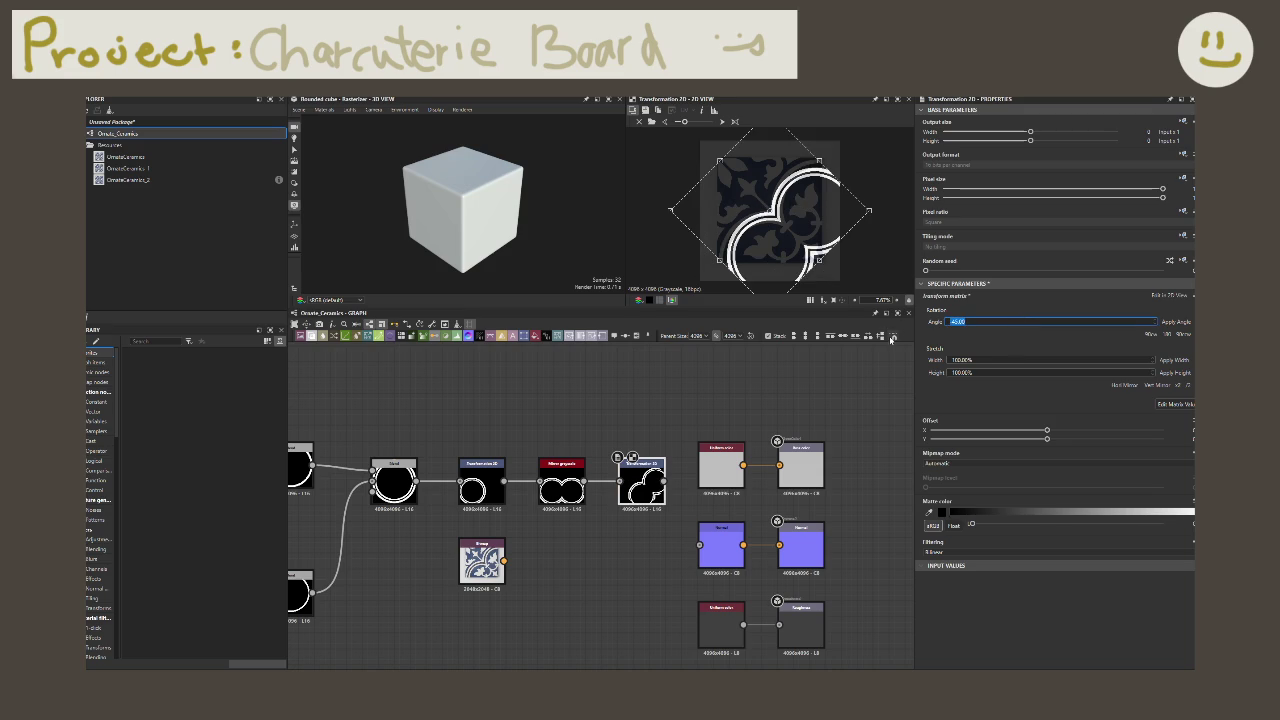
{"action": "left_click", "coordinate": [970, 360]}
{"action": "type", "text": "150"}
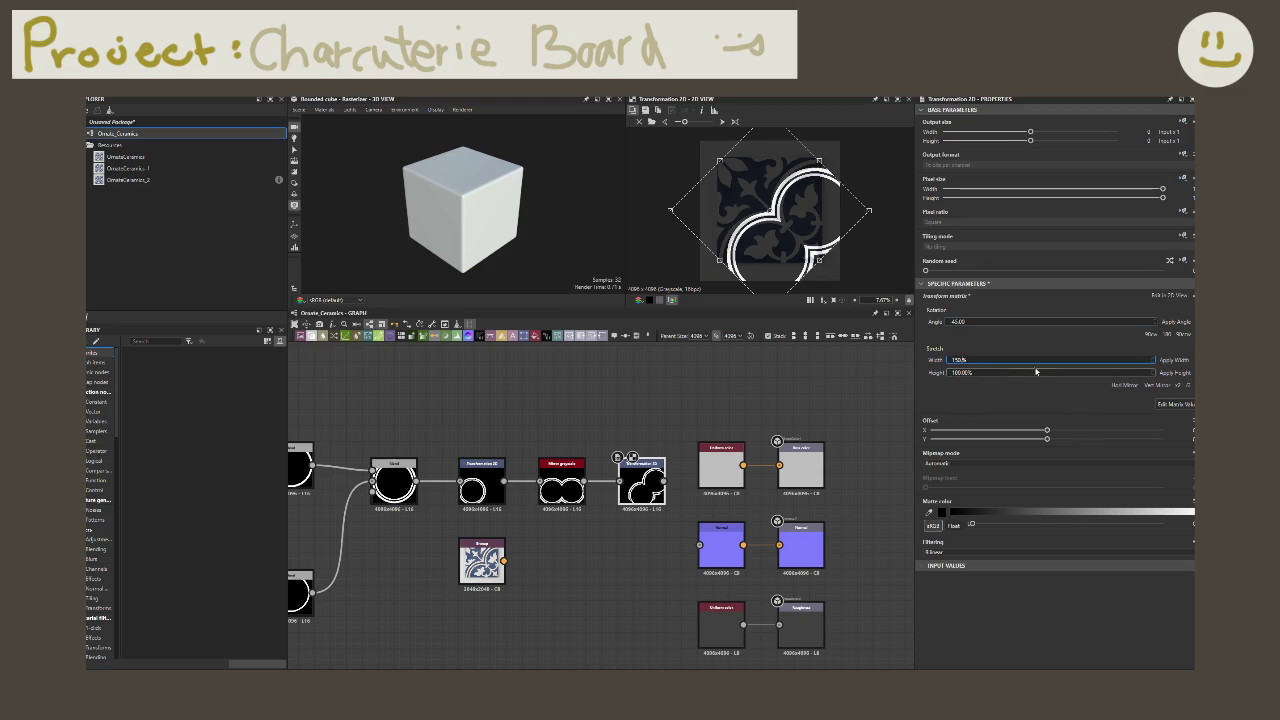
{"action": "left_click", "coordinate": [1032, 372]}
{"action": "key", "text": "ctrl+a"}
{"action": "type", "text": "150"}
{"action": "key", "text": "Return"}
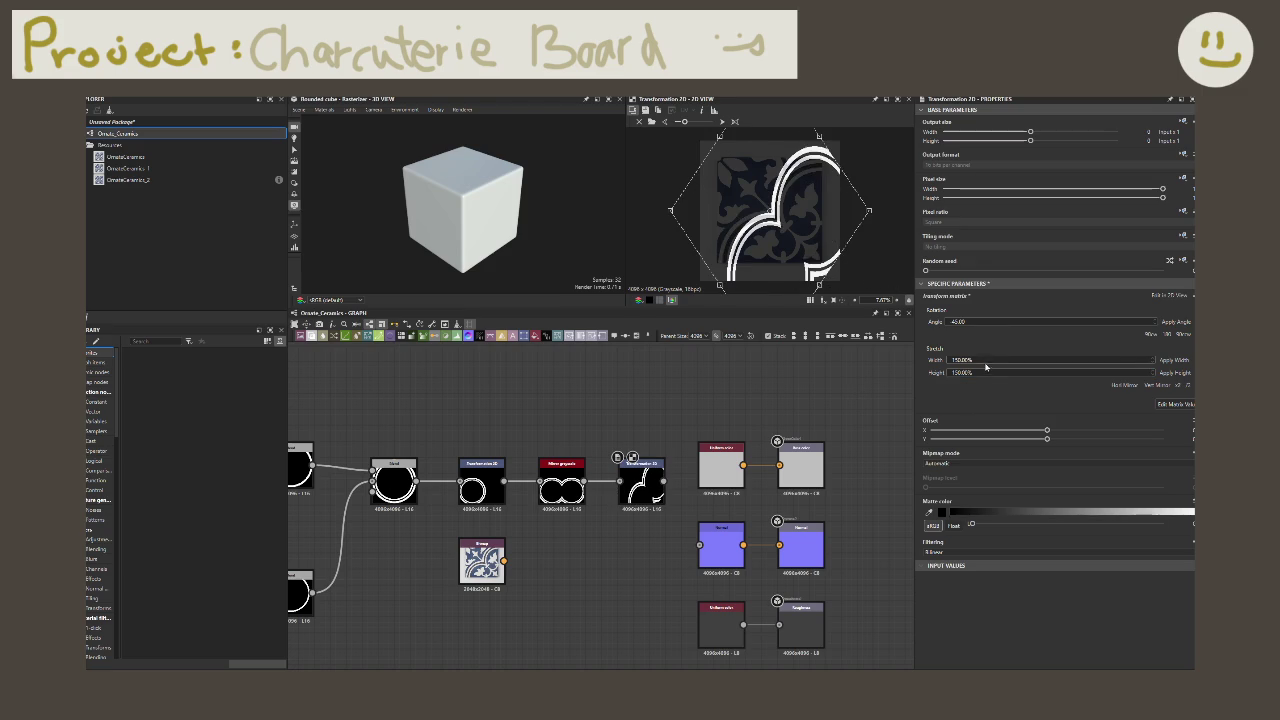
Step: Reset the rotation and stretch, then re-enter a 45° angle on the new Transformation 2D
{"action": "left_click", "coordinate": [1121, 385]}
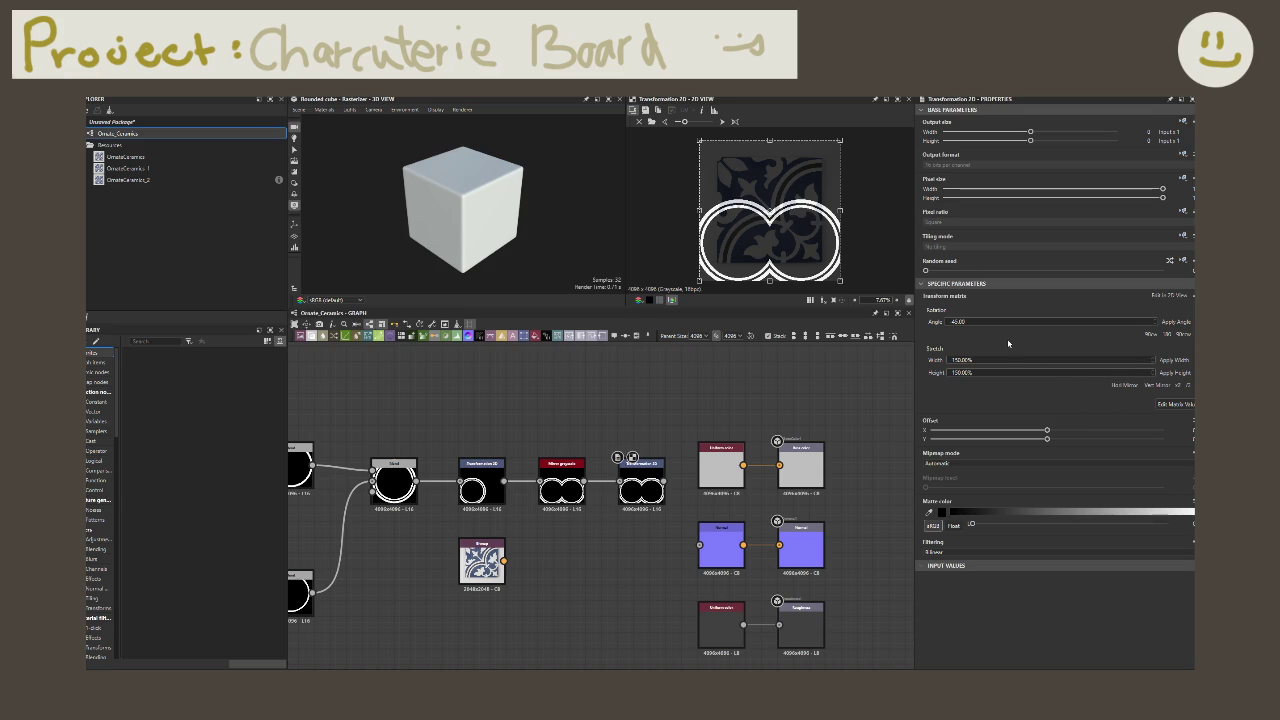
{"action": "left_click", "coordinate": [647, 492]}
{"action": "double_click", "coordinate": [960, 321]}
{"action": "type", "text": "45"}
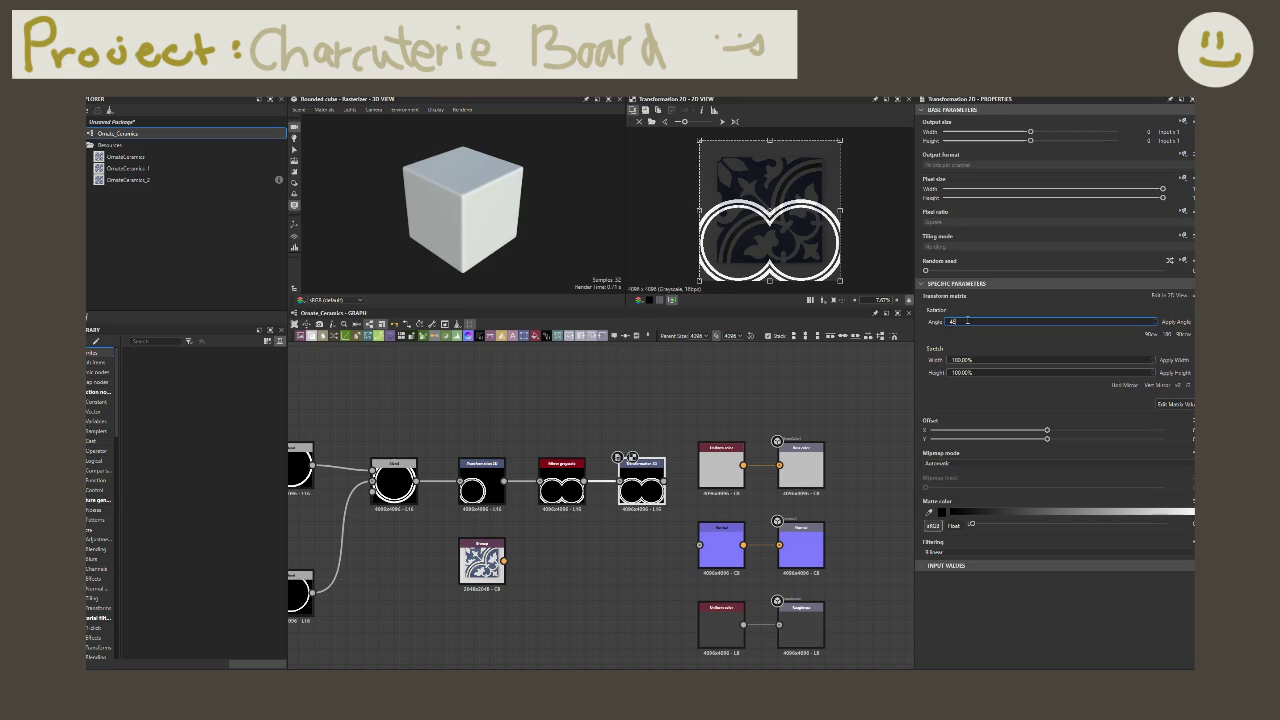
{"action": "key", "text": "BackSpace"}
{"action": "key", "text": "BackSpace"}
{"action": "type", "text": "15"}
{"action": "key", "text": "Return"}
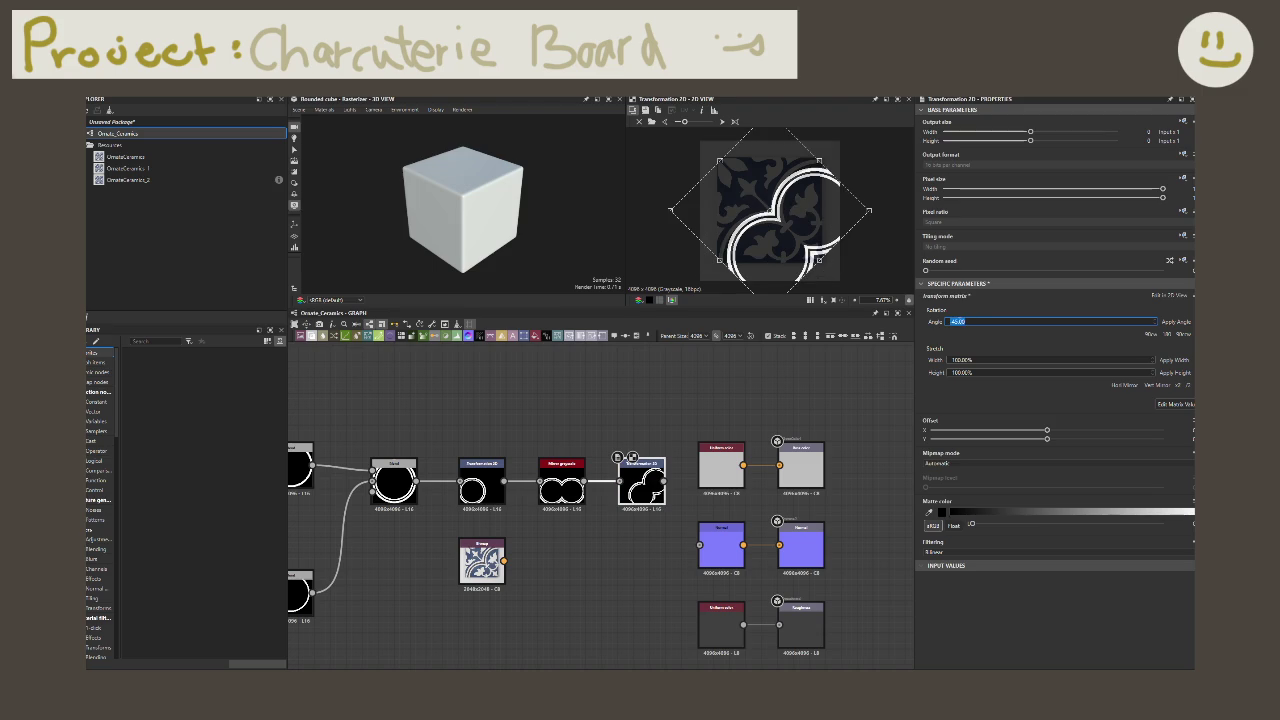
{"action": "left_click", "coordinate": [482, 484]}
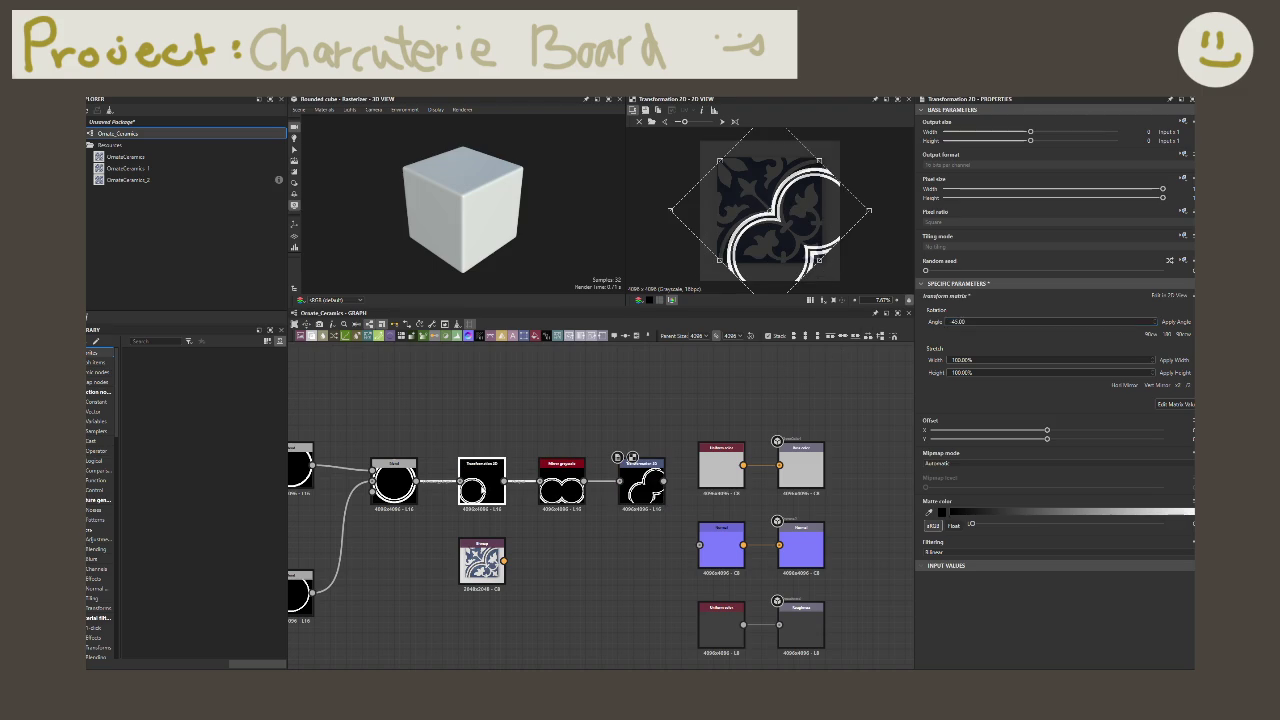
Step: Offset the first Transformation 2D so the rings sit toward the tile's upper right
{"action": "double_click", "coordinate": [642, 484]}
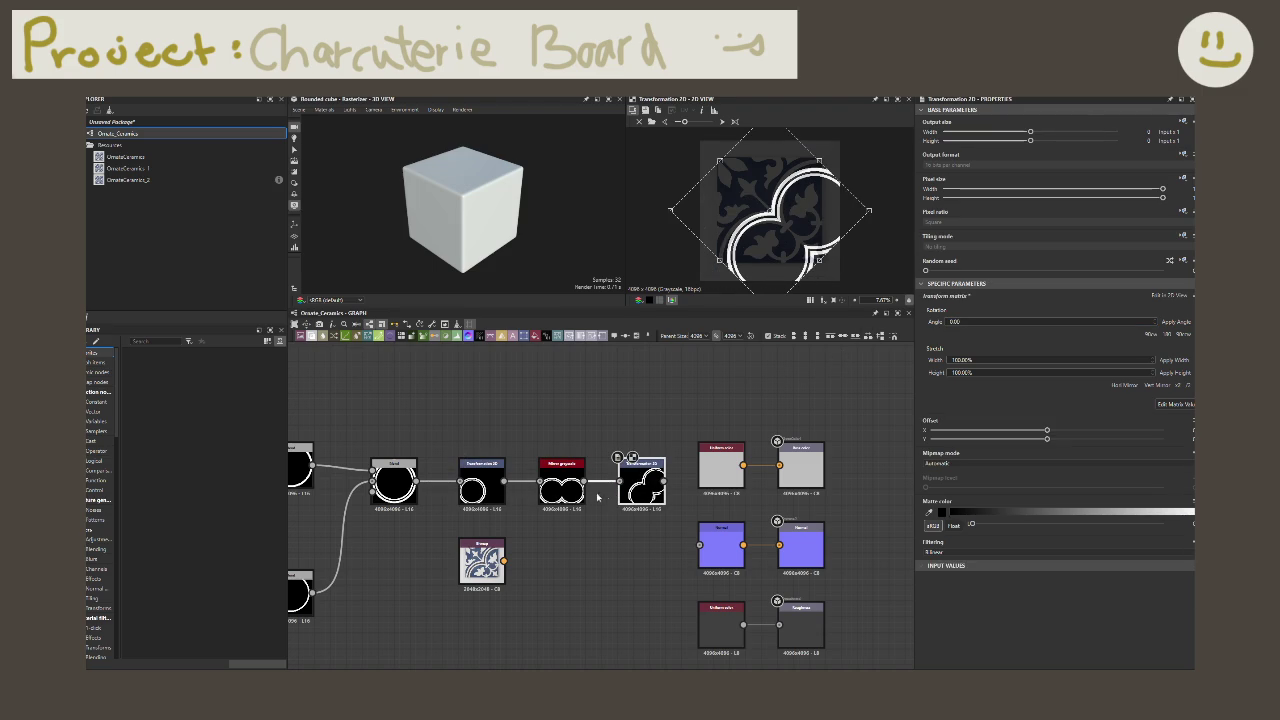
{"action": "mouse_move", "coordinate": [770, 212]}
{"action": "left_mouse_down"}
{"action": "mouse_move", "coordinate": [735, 244]}
{"action": "mouse_move", "coordinate": [755, 254]}
{"action": "left_mouse_up"}
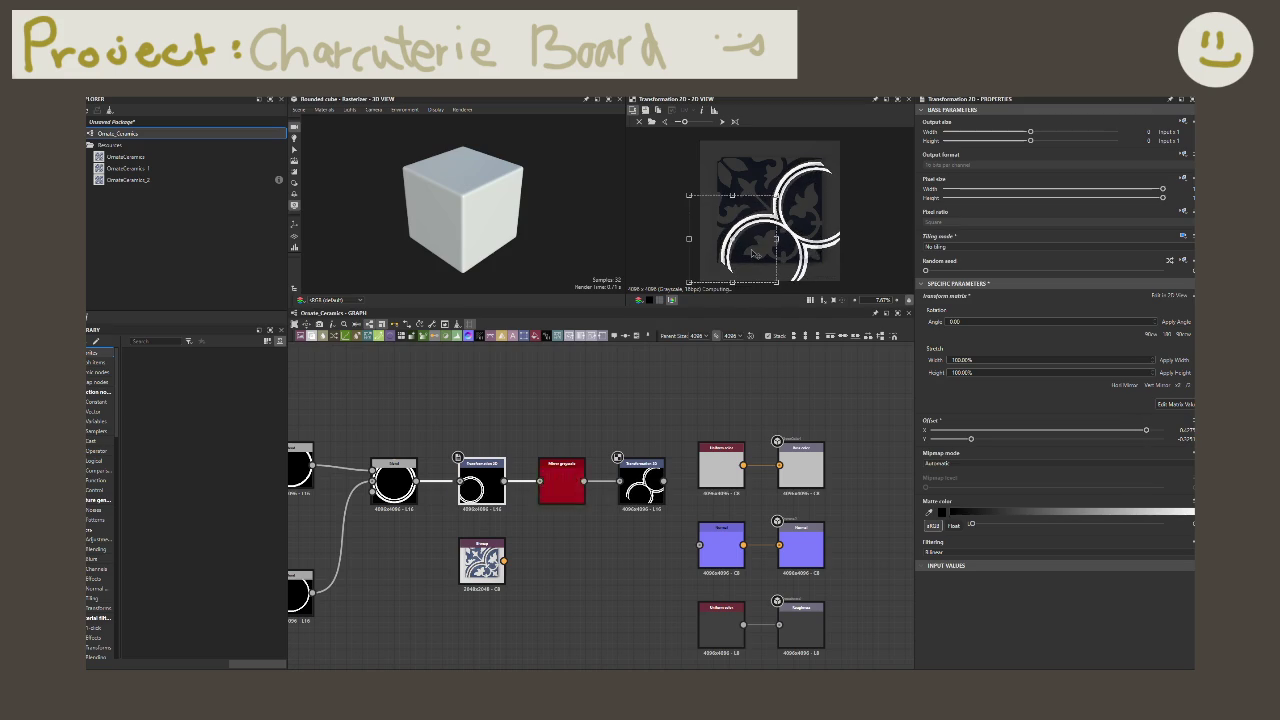
{"action": "left_click_drag", "start_coordinate": [753, 254], "coordinate": [758, 256]}
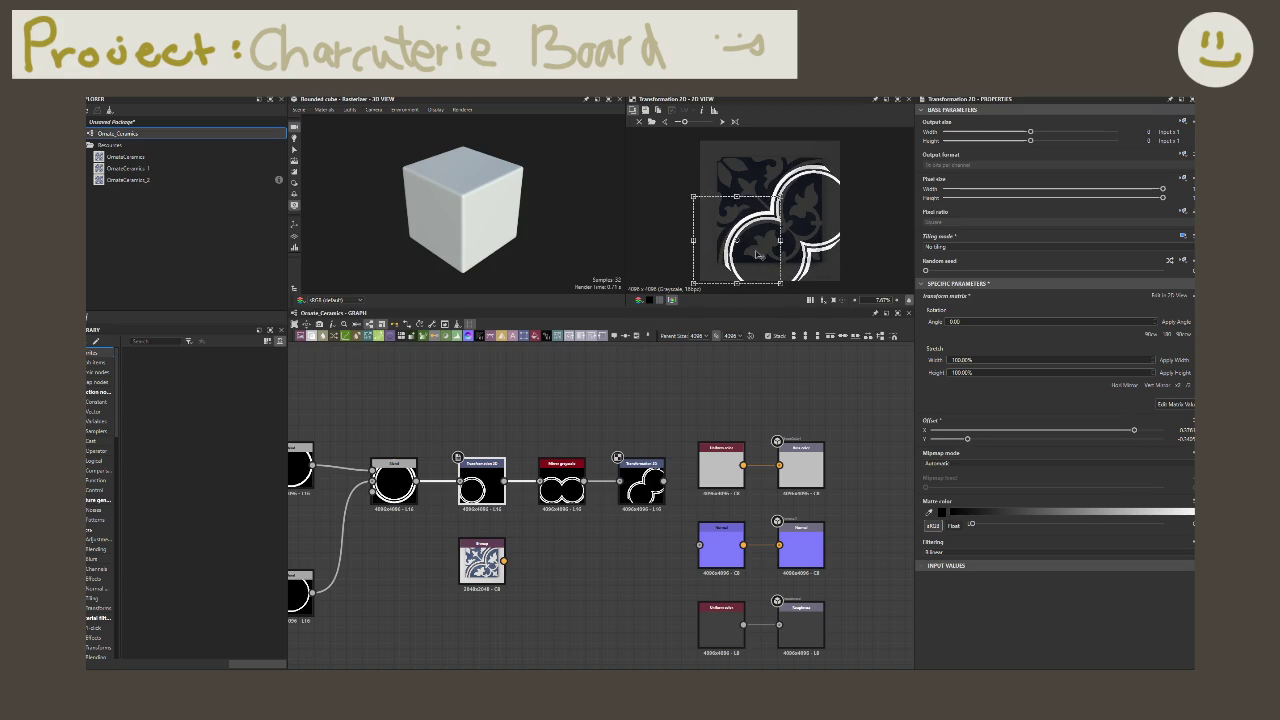
{"action": "left_click_drag", "start_coordinate": [759, 255], "coordinate": [757, 256]}
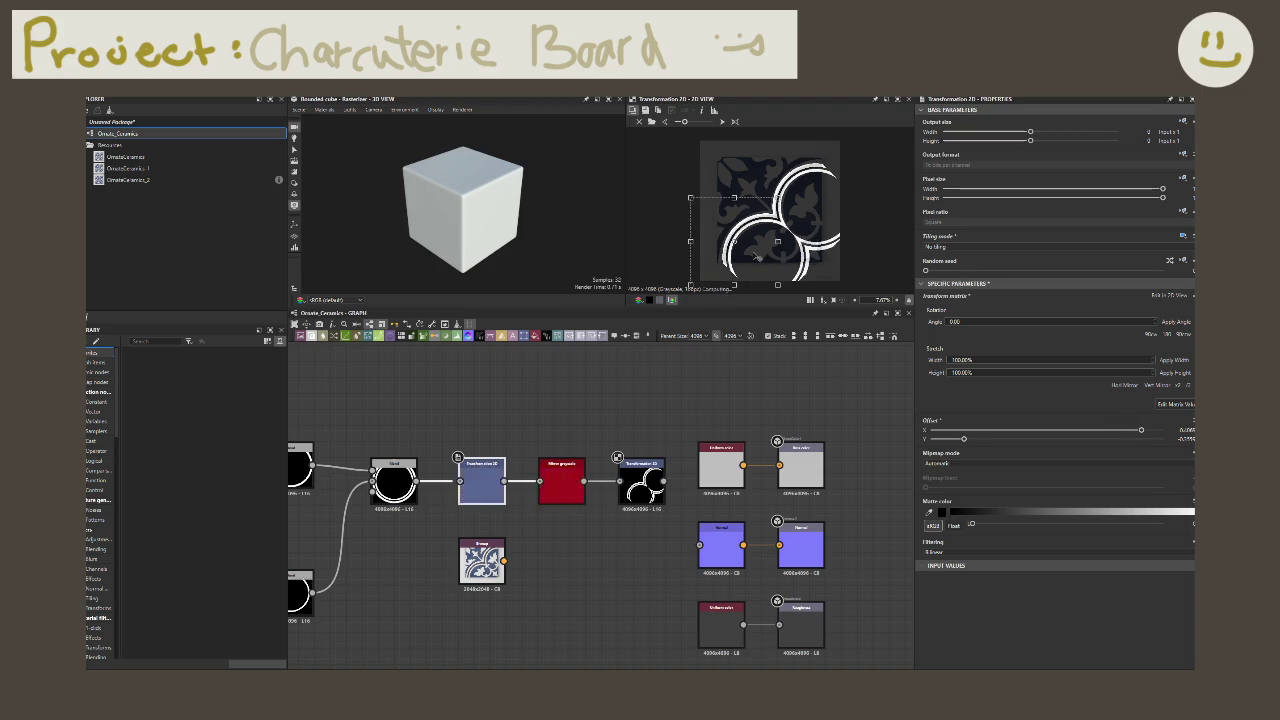
{"action": "left_click_drag", "start_coordinate": [757, 256], "coordinate": [757, 254]}
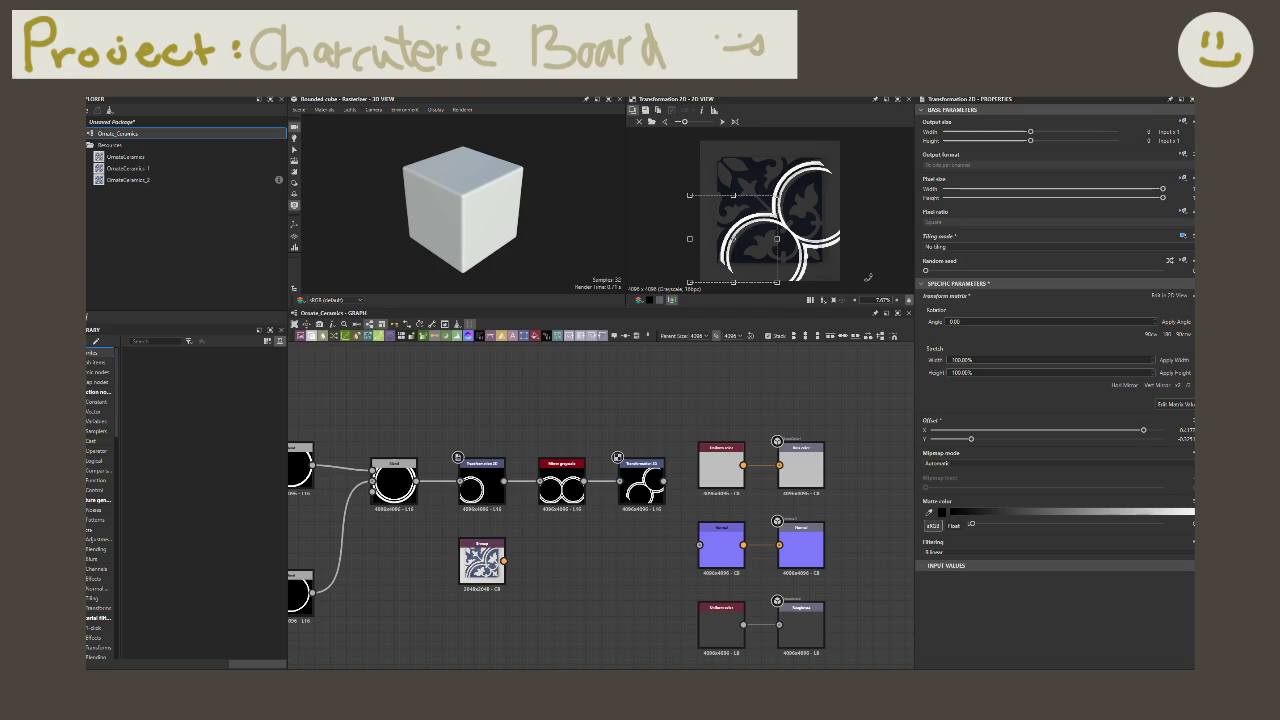
Step: Check the second Transformation 2D, then slightly reduce the base circle Shape node's size
{"action": "left_click", "coordinate": [629, 490]}
{"action": "key", "text": "ctrl+z"}
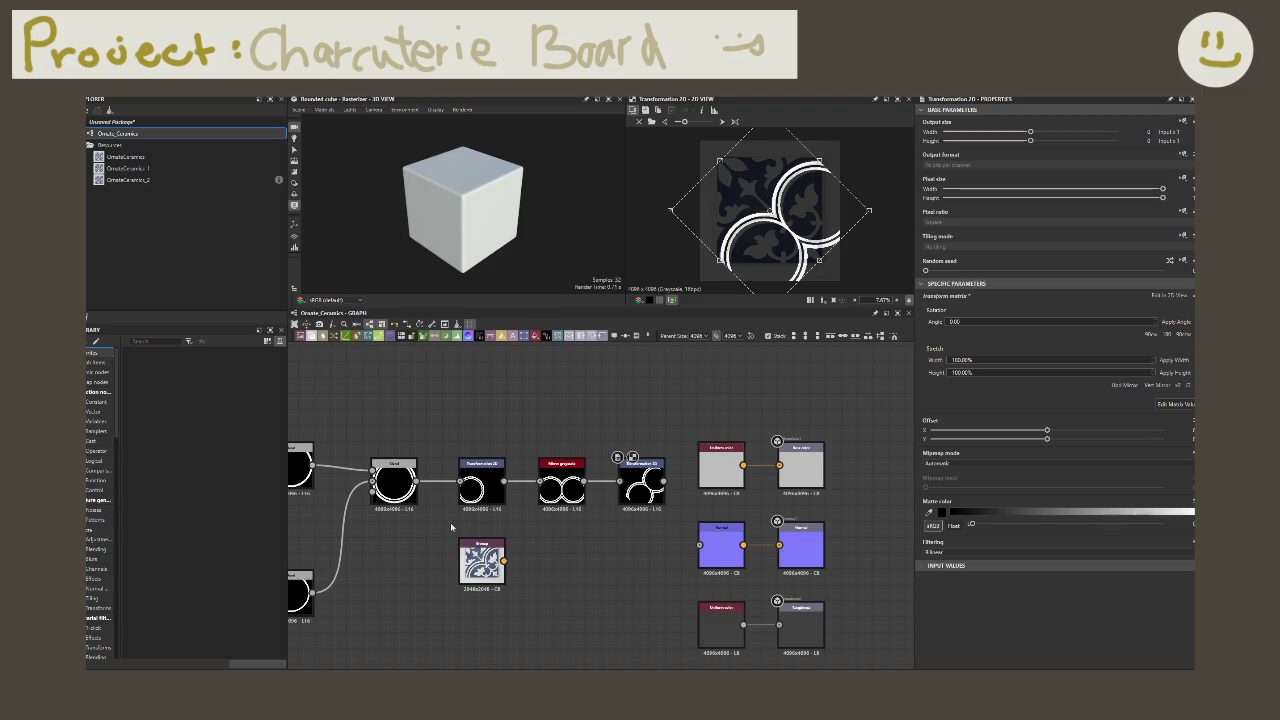
{"action": "scroll", "coordinate": [417, 555], "scroll_direction": "down", "scroll_amount": 2}
{"action": "scroll", "coordinate": [360, 588], "scroll_direction": "down", "scroll_amount": 2}
{"action": "left_click", "coordinate": [309, 608]}
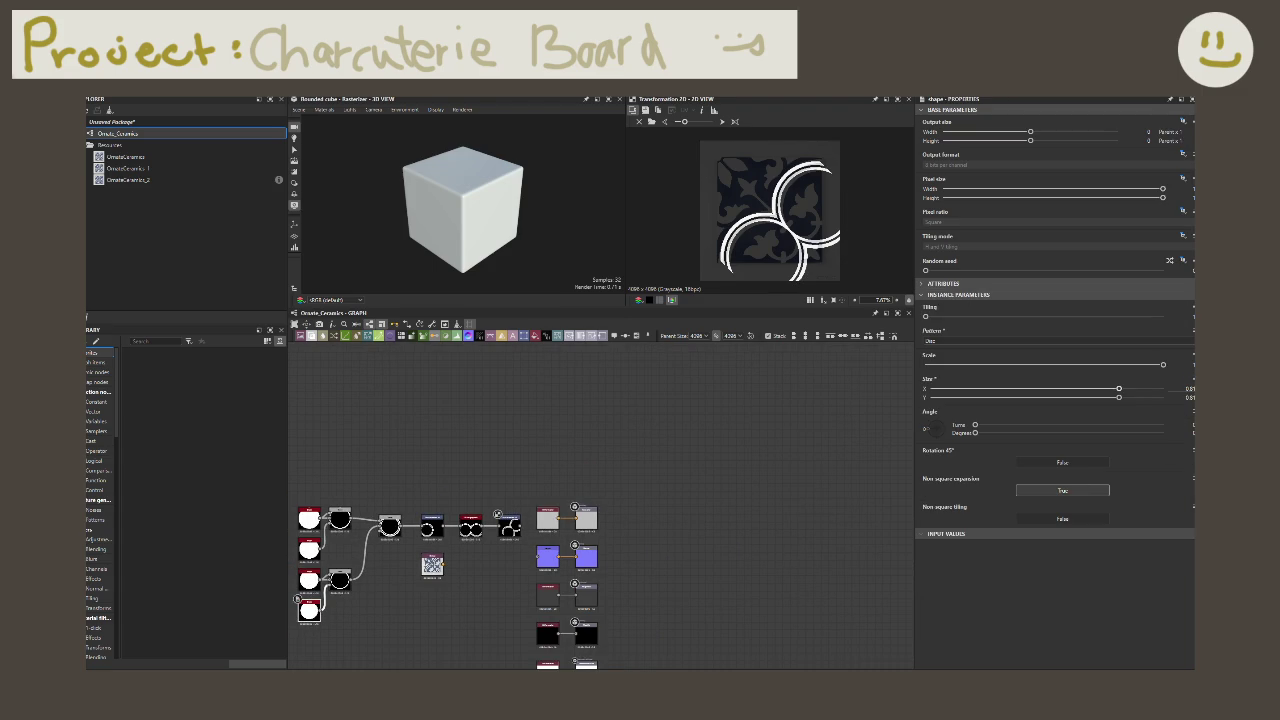
{"action": "left_click_drag", "start_coordinate": [1188, 393], "coordinate": [1182, 397]}
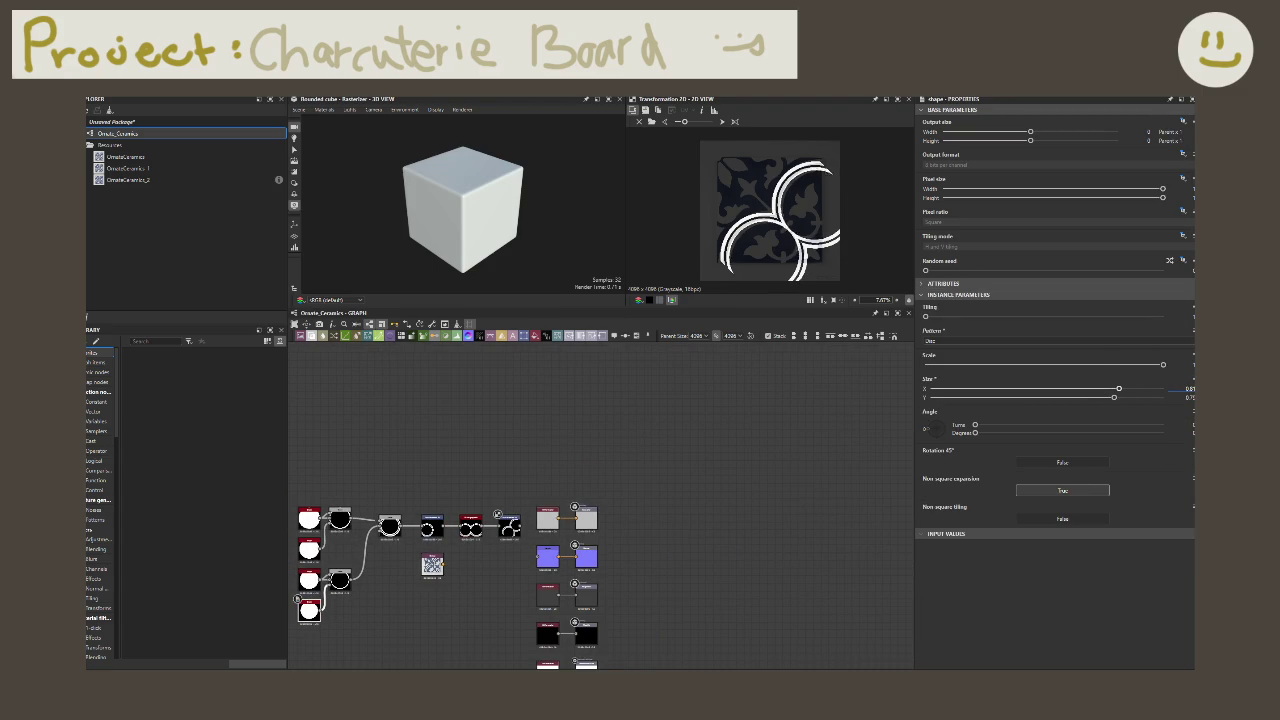